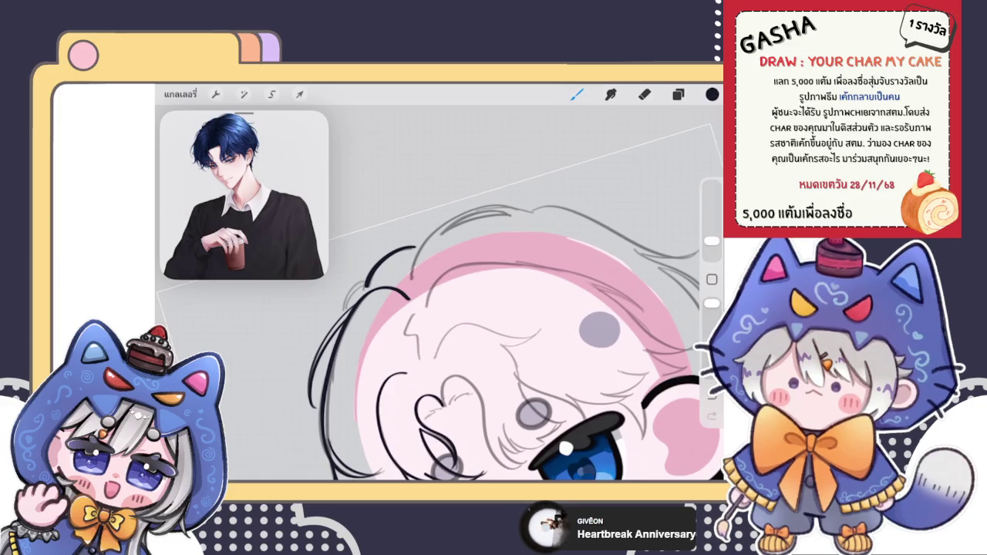
# - Select the lineart layer from the Layers panel for inking
pyautogui.scroll(3, 432, 277)
pyautogui.scroll(3, 432, 278)
pyautogui.click(678, 94)
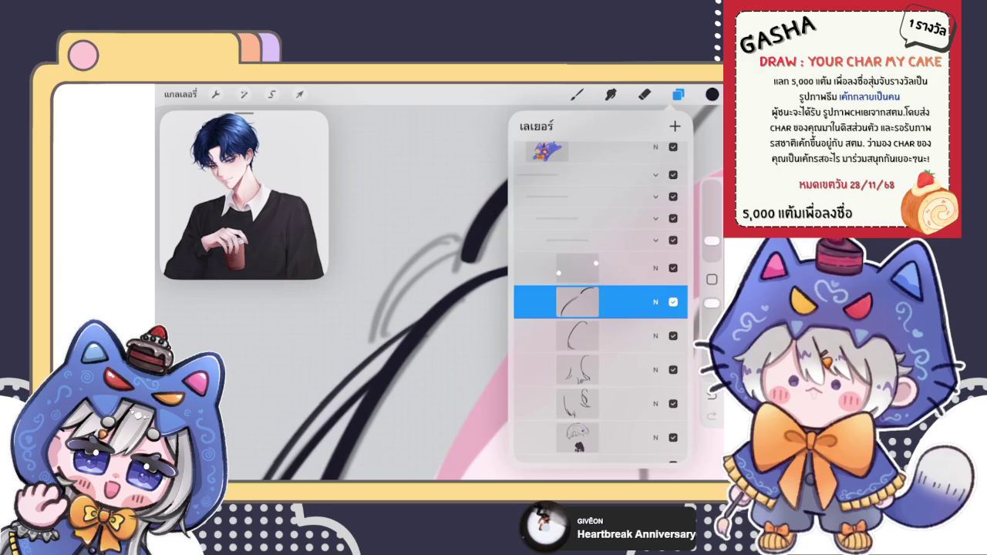
pyautogui.click(577, 95)
pyautogui.scroll(2, 440, 286)
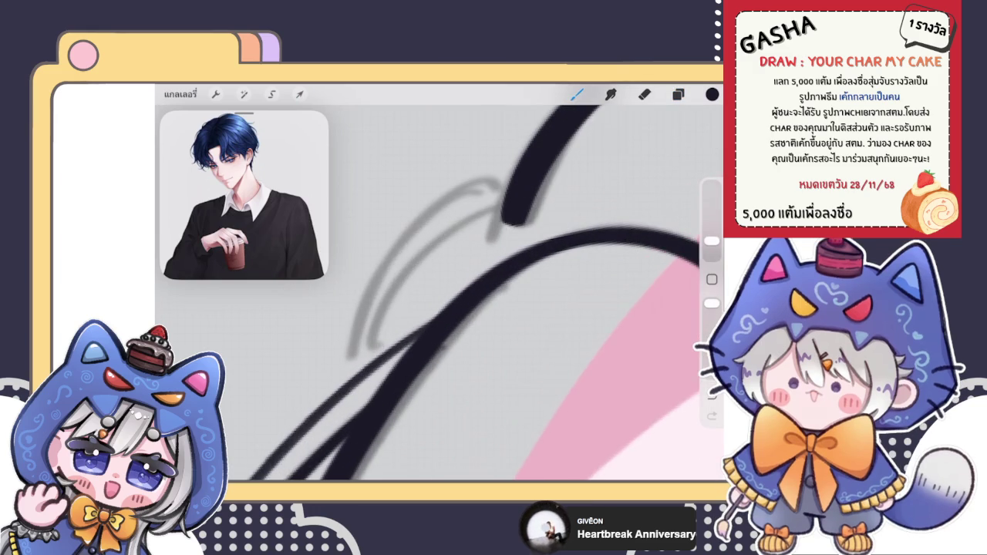
# - Ink the inner dark hair arc at the top of the head, retrying it several times
pyautogui.moveTo(500, 202)
pyautogui.mouseDown()
pyautogui.moveTo(386, 294)
pyautogui.moveTo(373, 351)
pyautogui.moveTo(432, 255)
pyautogui.moveTo(505, 202)
pyautogui.mouseUp()
pyautogui.hotkey('ctrl', 'z')
pyautogui.moveTo(371, 363)
pyautogui.mouseDown()
pyautogui.moveTo(414, 281)
pyautogui.moveTo(506, 199)
pyautogui.mouseUp()
pyautogui.hotkey('ctrl', 'z')
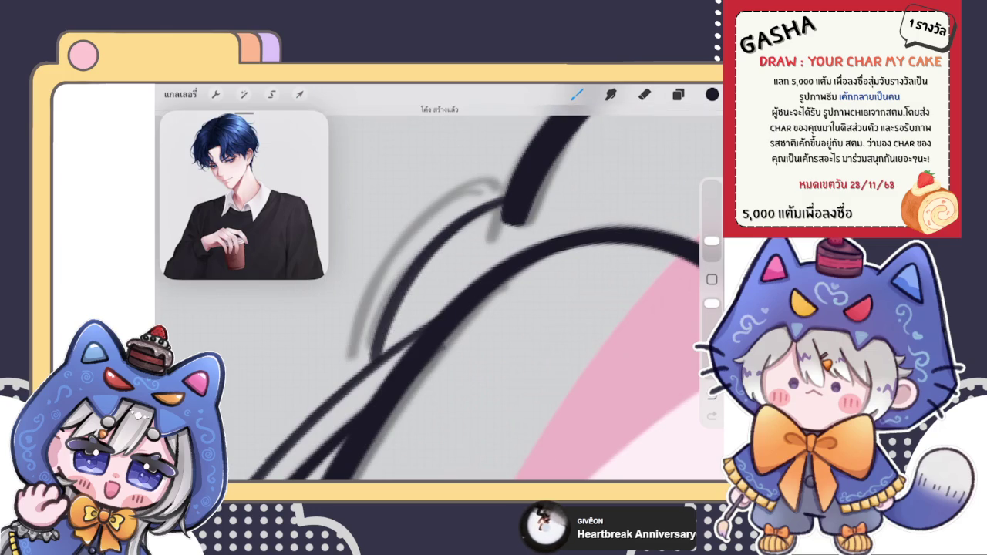
pyautogui.moveTo(354, 371); pyautogui.dragTo(505, 199)
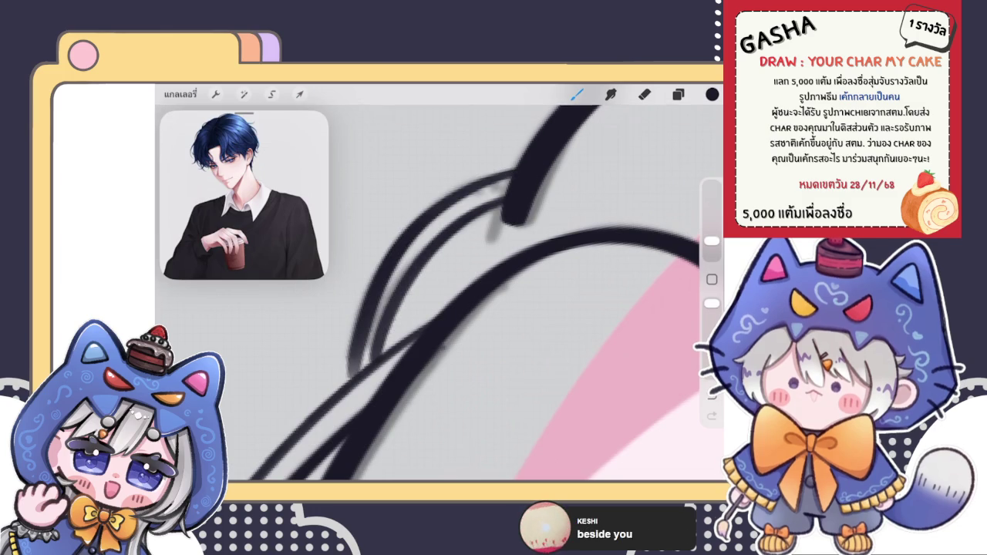
pyautogui.hotkey('ctrl', 'z')
pyautogui.moveTo(351, 371)
pyautogui.mouseDown()
pyautogui.moveTo(440, 213)
pyautogui.moveTo(506, 199)
pyautogui.mouseUp()
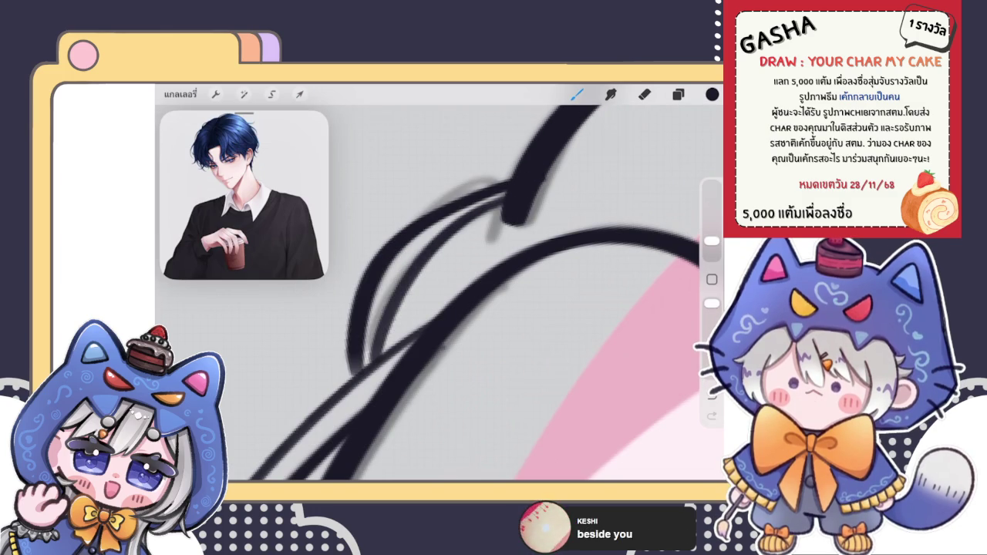
pyautogui.hotkey('ctrl', 'z')
pyautogui.moveTo(351, 371)
pyautogui.mouseDown()
pyautogui.moveTo(368, 308)
pyautogui.moveTo(509, 185)
pyautogui.mouseUp()
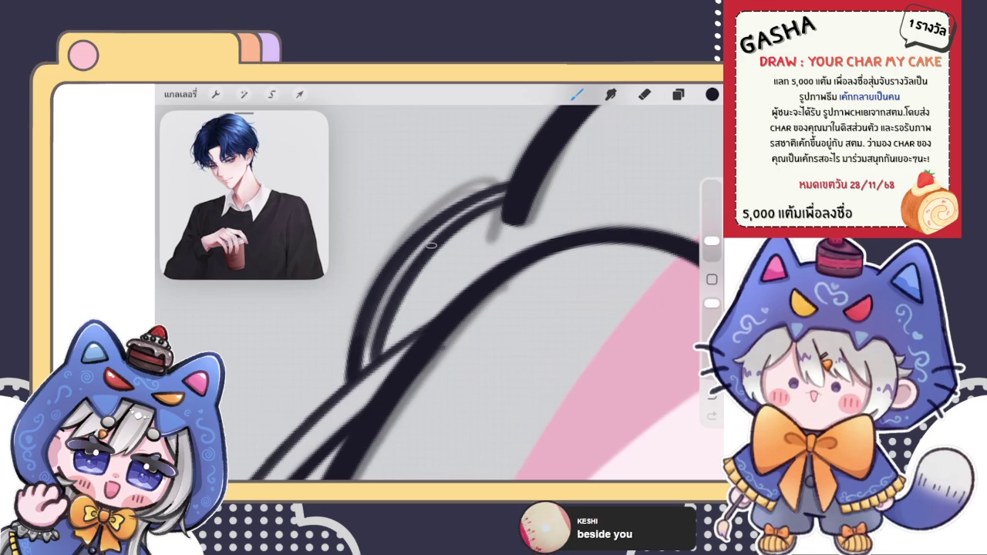
pyautogui.scroll(-5, 479, 293)
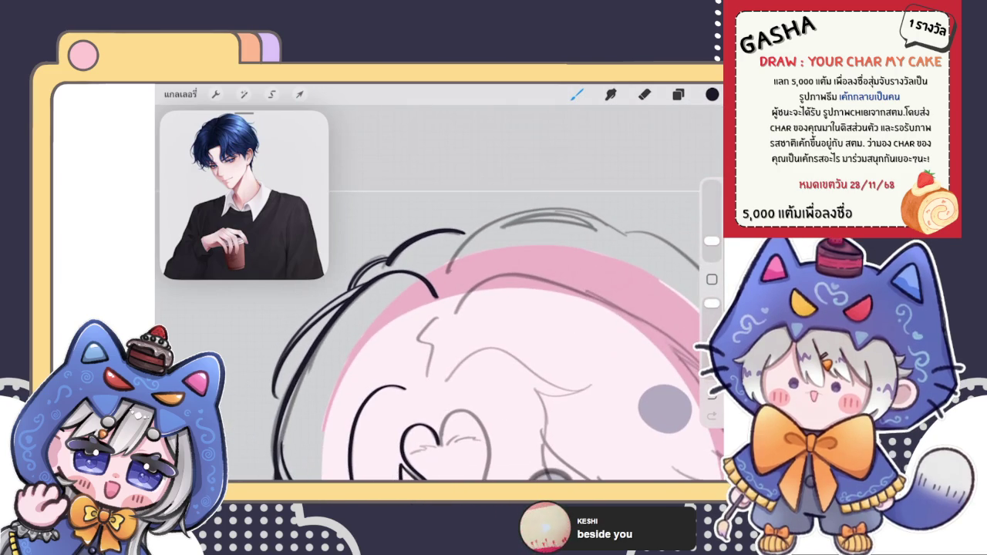
# - Zoom in and trace the zigzag sketched hair line above the face in black
pyautogui.scroll(-5, 479, 344)
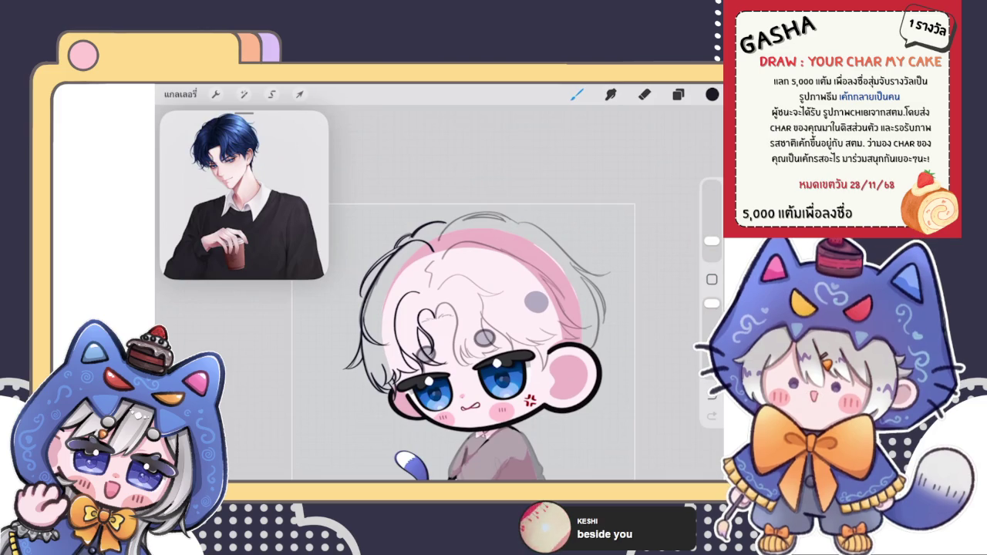
pyautogui.scroll(5, 478, 293)
pyautogui.scroll(5, 478, 293)
pyautogui.moveTo(423, 220); pyautogui.dragTo(399, 340)
pyautogui.scroll(-2, 478, 293)
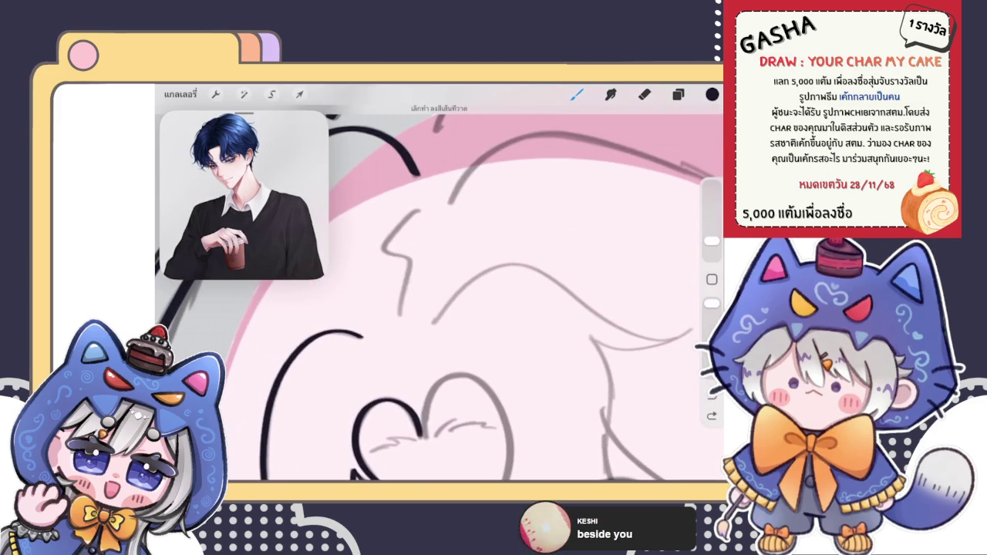
pyautogui.scroll(-5, 479, 293)
pyautogui.scroll(5, 478, 293)
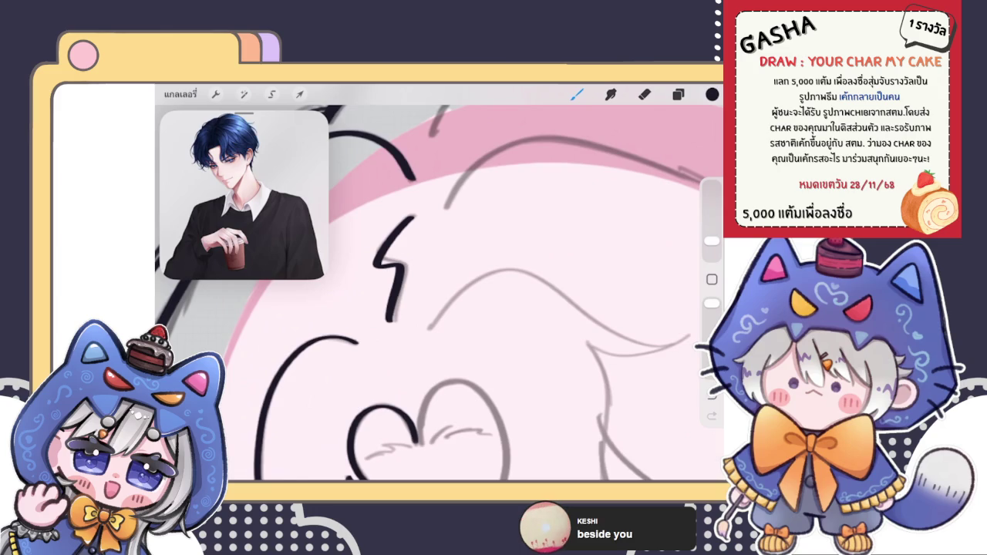
pyautogui.scroll(-3, 479, 293)
pyautogui.scroll(-5, 478, 293)
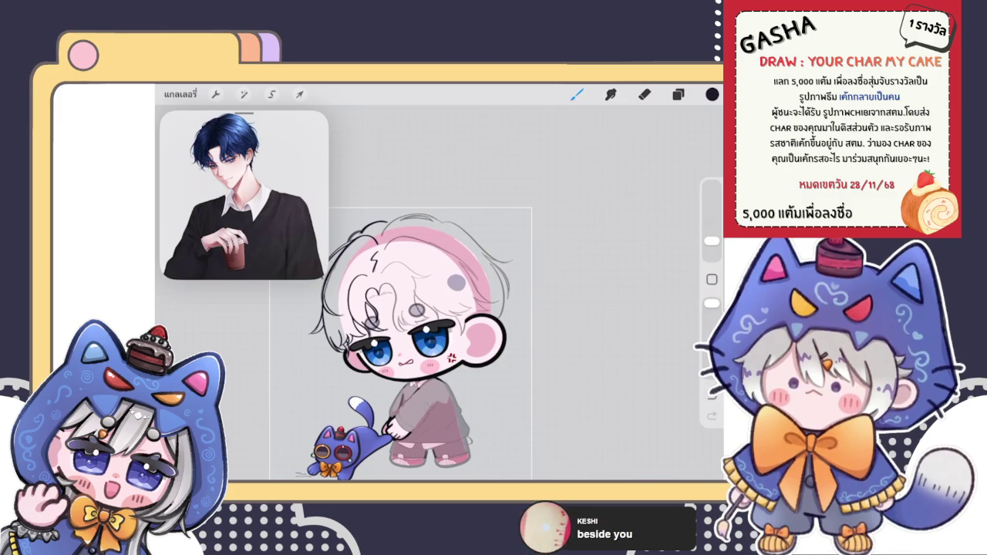
pyautogui.press('e')
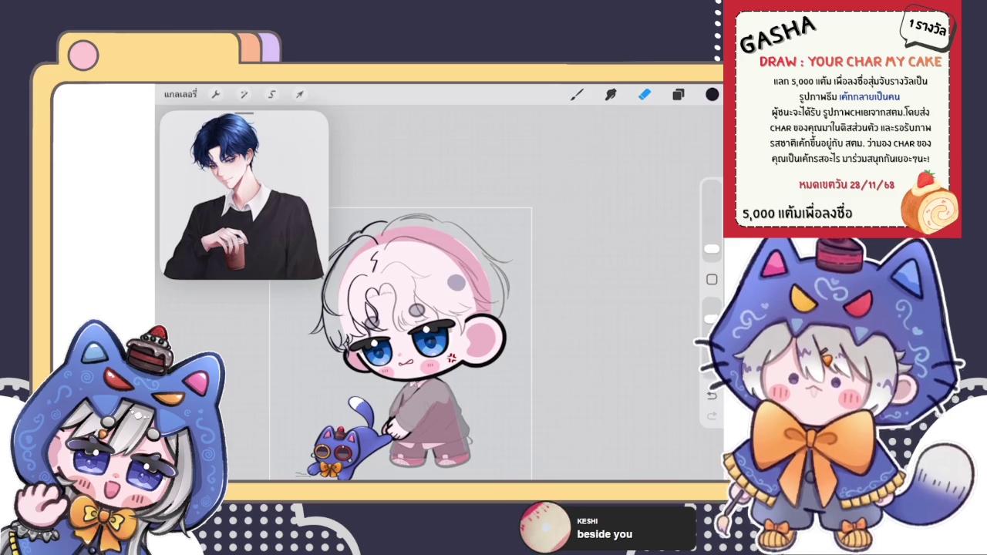
# - Back on the brush, try inking the long curve along the top of the hair
pyautogui.press('b')
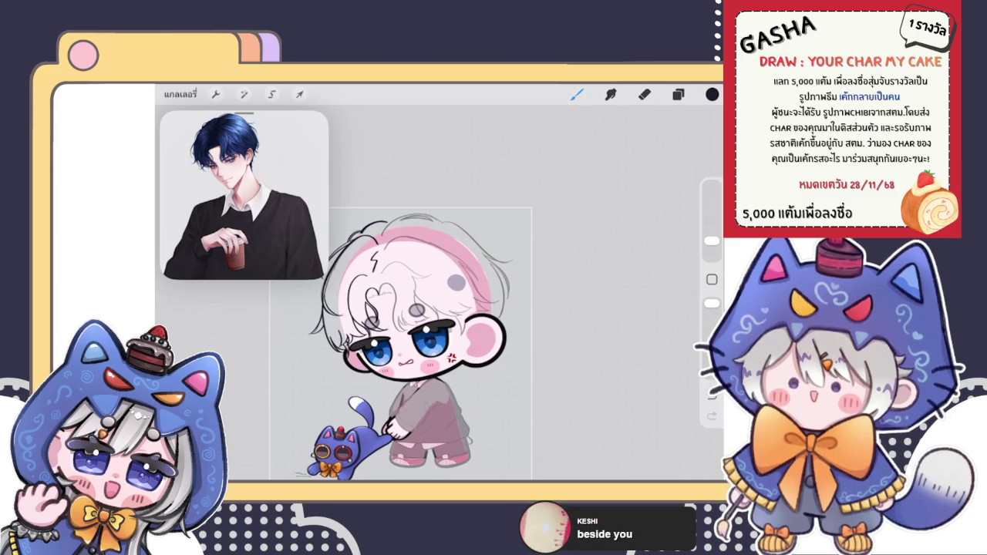
pyautogui.scroll(5, 424, 246)
pyautogui.moveTo(289, 382); pyautogui.dragTo(574, 145)
pyautogui.hotkey('ctrl', 'z')
pyautogui.moveTo(290, 382); pyautogui.dragTo(582, 151)
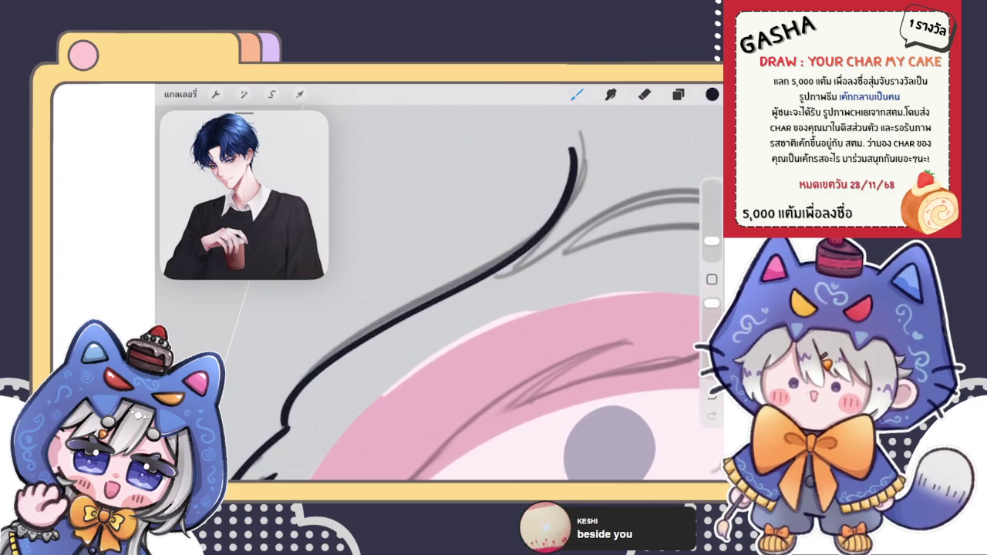
pyautogui.hotkey('ctrl', 'z')
pyautogui.hotkey('ctrl', 'shift', 'z')
pyautogui.hotkey('ctrl', 'z')
# - Redraw the long hair outline, starting lower and sweeping up over the head
pyautogui.moveTo(287, 424)
pyautogui.mouseDown()
pyautogui.moveTo(303, 371)
pyautogui.moveTo(594, 138)
pyautogui.mouseUp()
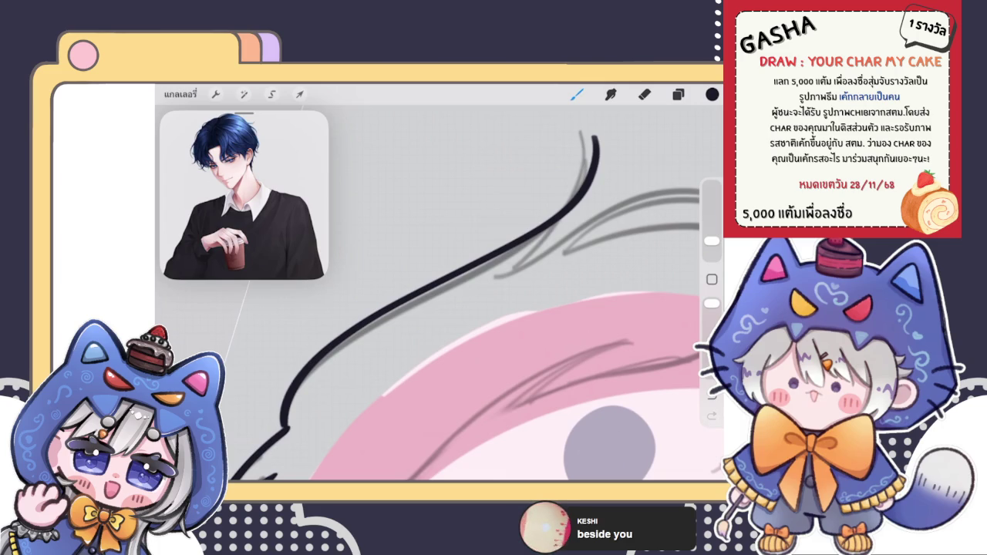
pyautogui.scroll(-3, 463, 309)
pyautogui.scroll(-3, 463, 309)
pyautogui.scroll(-2, 463, 308)
pyautogui.scroll(-3, 347, 309)
pyautogui.scroll(2, 348, 308)
pyautogui.scroll(2, 347, 308)
pyautogui.click(244, 94)
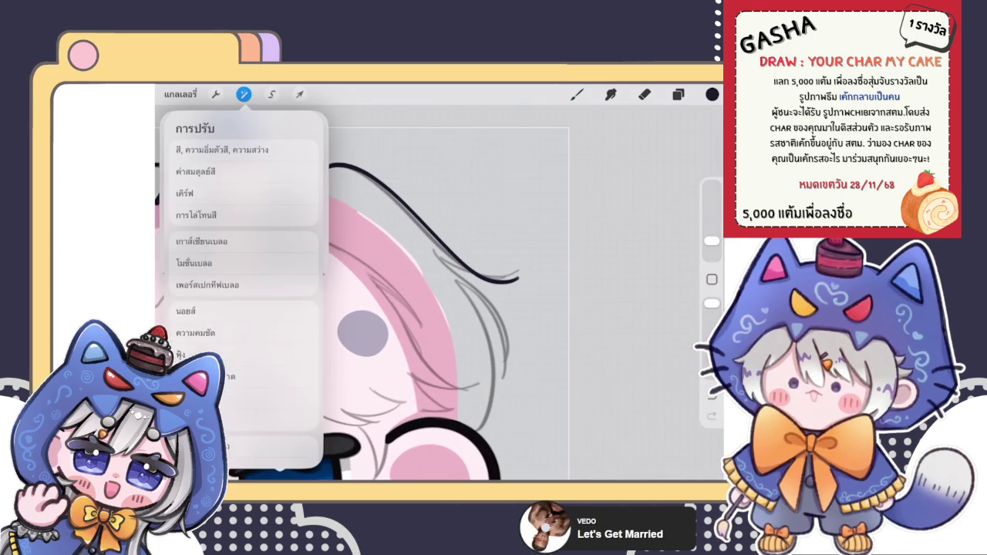
# - Liquify the end of the black hair outline into a small hooked tip
pyautogui.click(223, 258)
pyautogui.moveTo(519, 265)
pyautogui.mouseDown()
pyautogui.moveTo(499, 270)
pyautogui.moveTo(548, 291)
pyautogui.moveTo(541, 280)
pyautogui.mouseUp()
pyautogui.click(577, 93)
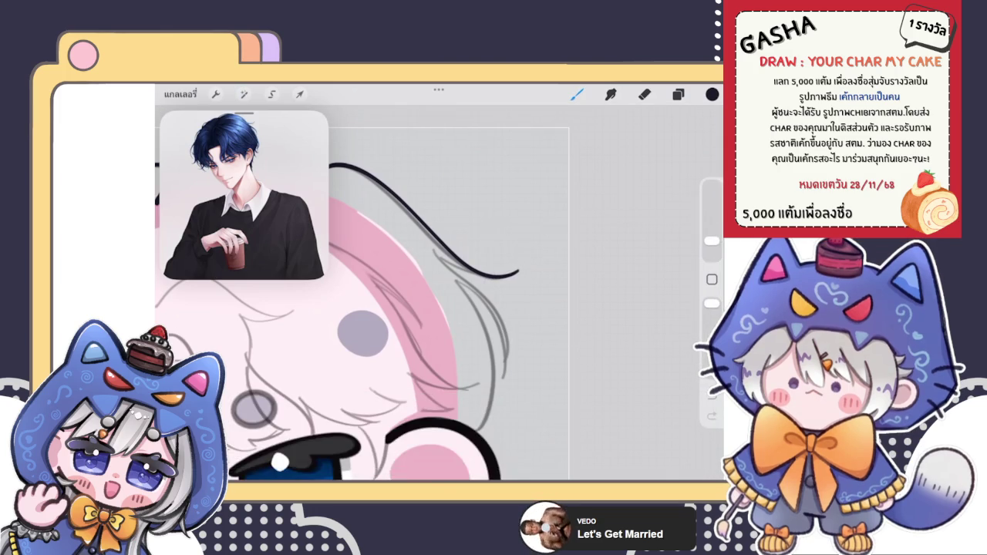
pyautogui.moveTo(386, 308); pyautogui.dragTo(339, 316)
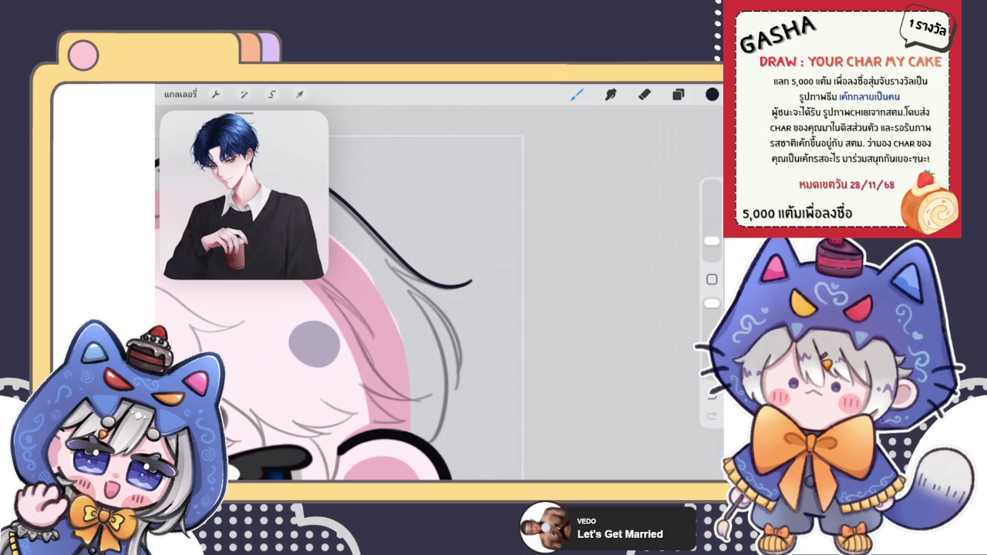
pyautogui.scroll(3, 340, 286)
pyautogui.moveTo(352, 265)
pyautogui.mouseDown()
pyautogui.moveTo(371, 300)
pyautogui.moveTo(438, 349)
pyautogui.mouseUp()
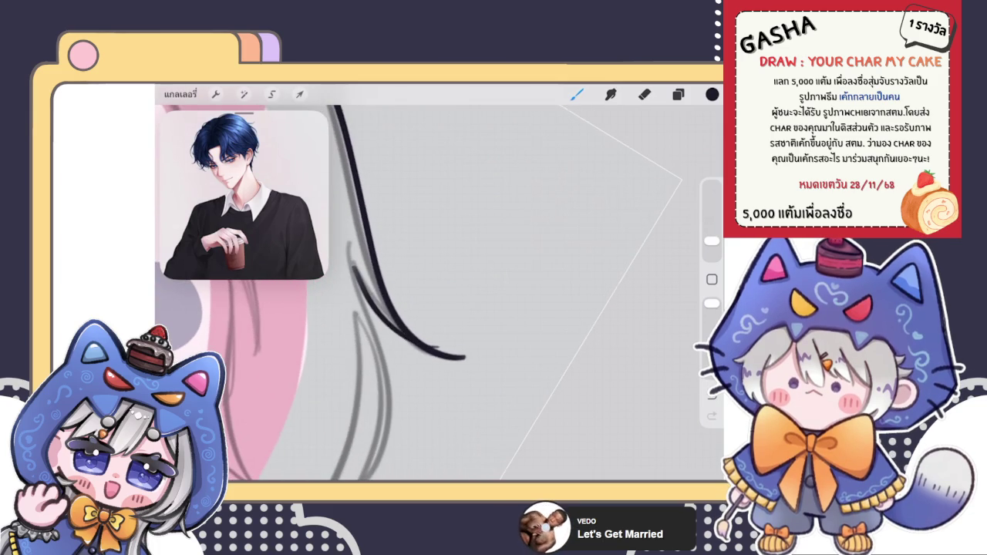
pyautogui.moveTo(377, 197); pyautogui.dragTo(432, 356)
pyautogui.hotkey('ctrl', 'z')
pyautogui.moveTo(374, 194); pyautogui.dragTo(432, 354)
pyautogui.hotkey('ctrl', 'z')
pyautogui.moveTo(374, 194); pyautogui.dragTo(432, 355)
pyautogui.hotkey('ctrl', 'z')
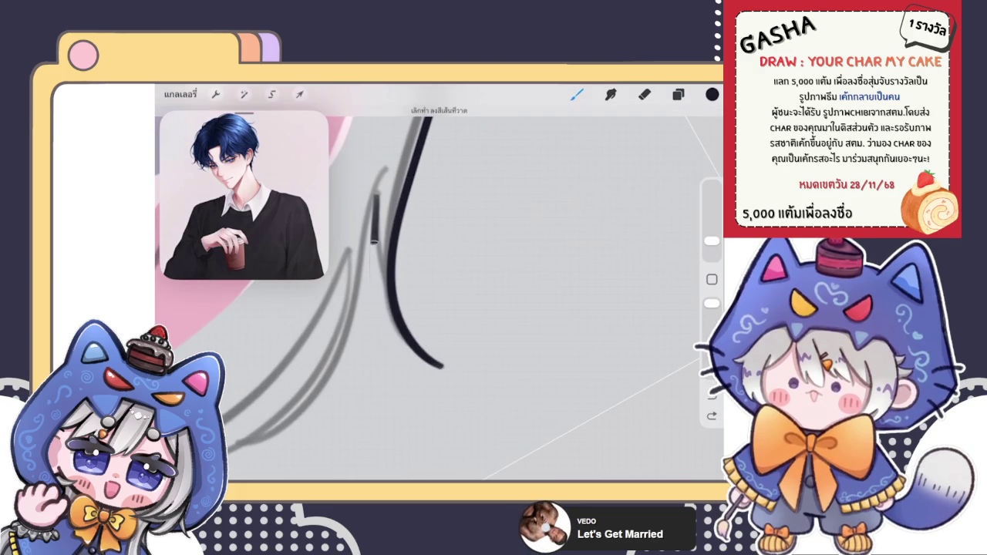
pyautogui.scroll(-5, 301, 293)
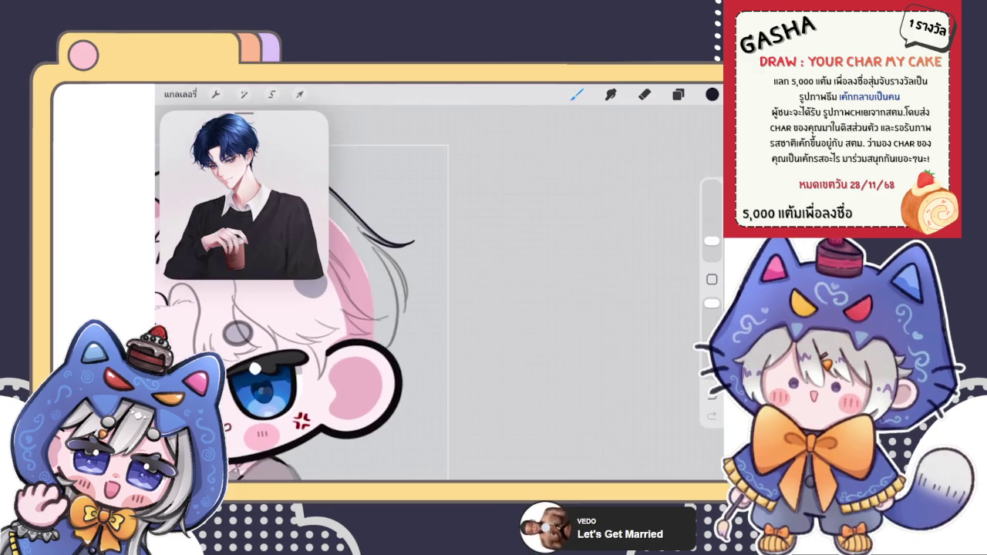
pyautogui.scroll(3, 324, 309)
pyautogui.scroll(3, 324, 308)
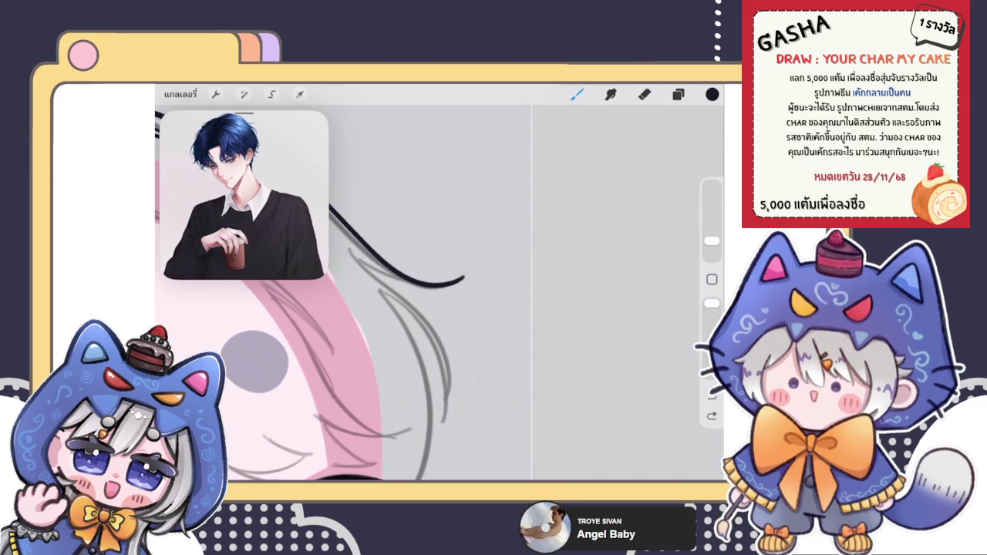
# - Open the Layers panel to see the layer holding the black hair contour
pyautogui.click(678, 94)
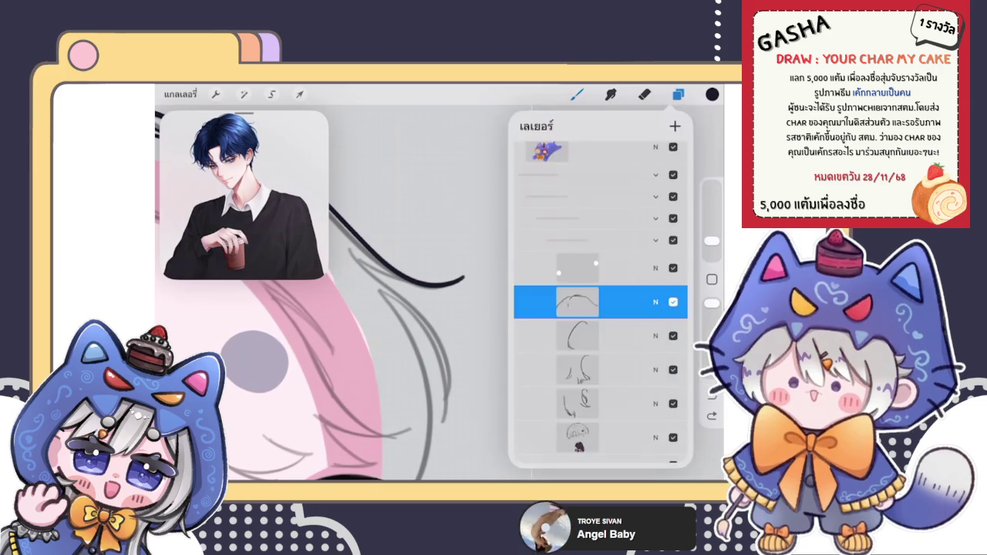
# - Rotate and pan the canvas so the hair curve runs horizontally
pyautogui.scroll(3, 432, 293)
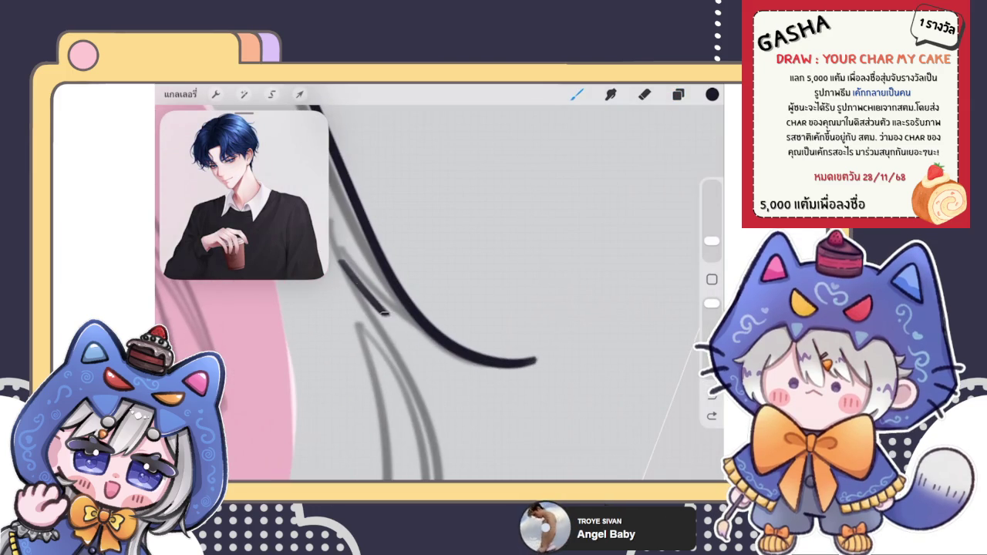
pyautogui.moveTo(432, 308); pyautogui.dragTo(478, 254)
pyautogui.hotkey('ctrl', 'z')
pyautogui.moveTo(463, 348); pyautogui.dragTo(494, 331)
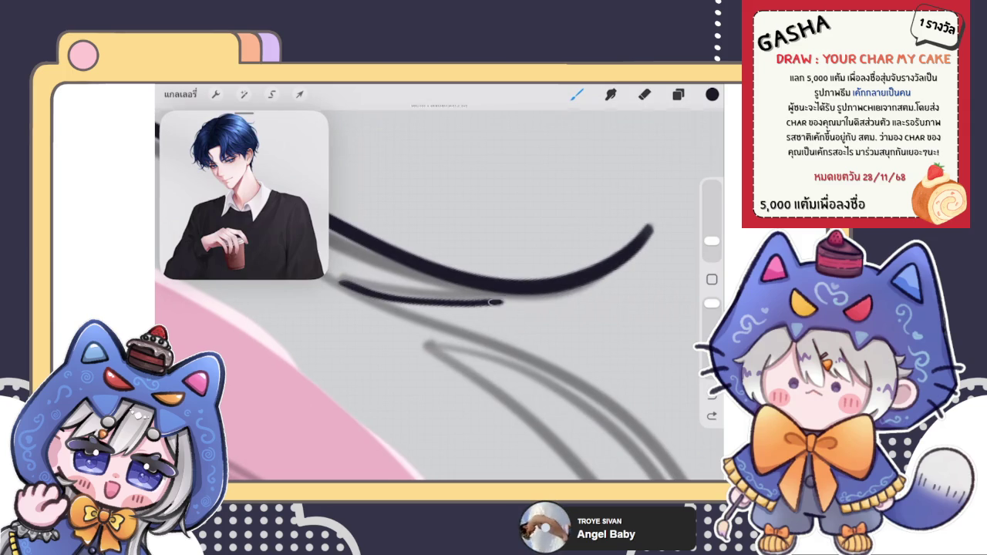
pyautogui.scroll(-2, 432, 309)
# - Draw a smooth QuickShape curve just beneath the existing hair outline stroke
pyautogui.moveTo(355, 307); pyautogui.dragTo(521, 287)
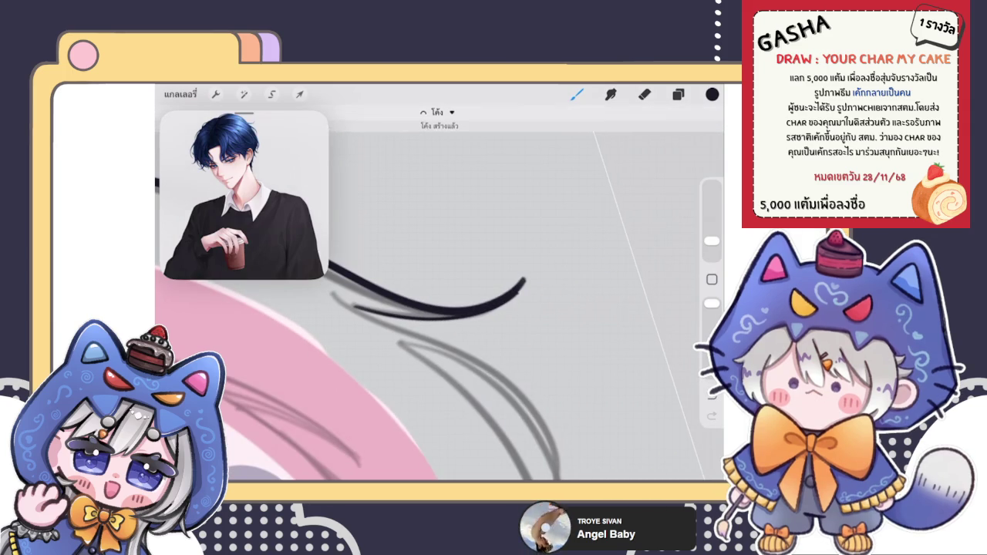
pyautogui.moveTo(432, 347); pyautogui.dragTo(423, 357)
pyautogui.hotkey('ctrl', 'z')
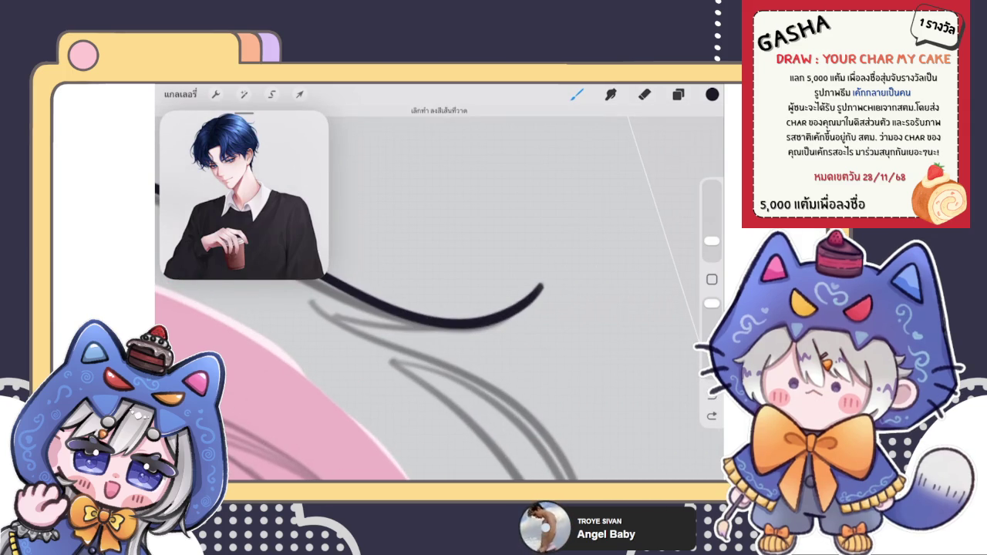
pyautogui.moveTo(335, 316); pyautogui.dragTo(540, 288)
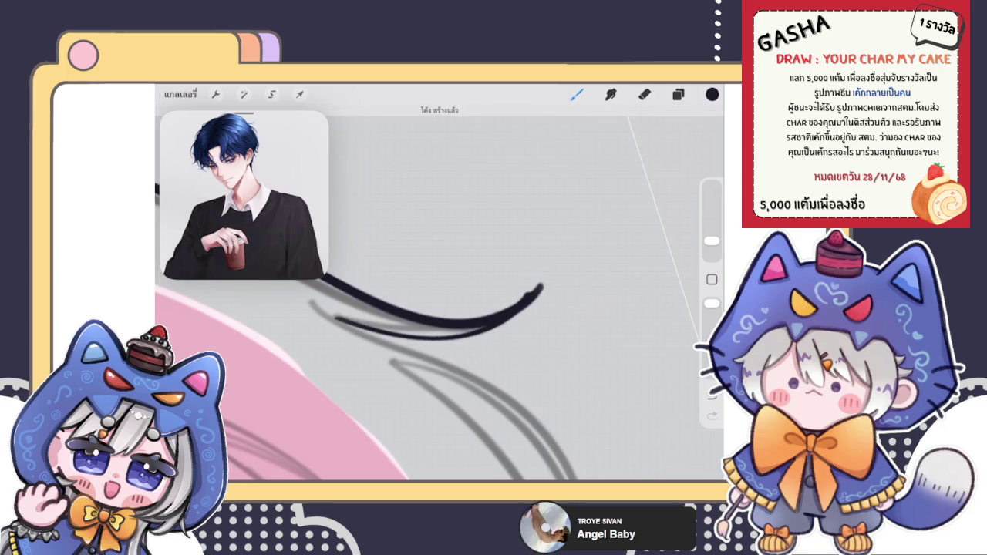
pyautogui.click(439, 111)
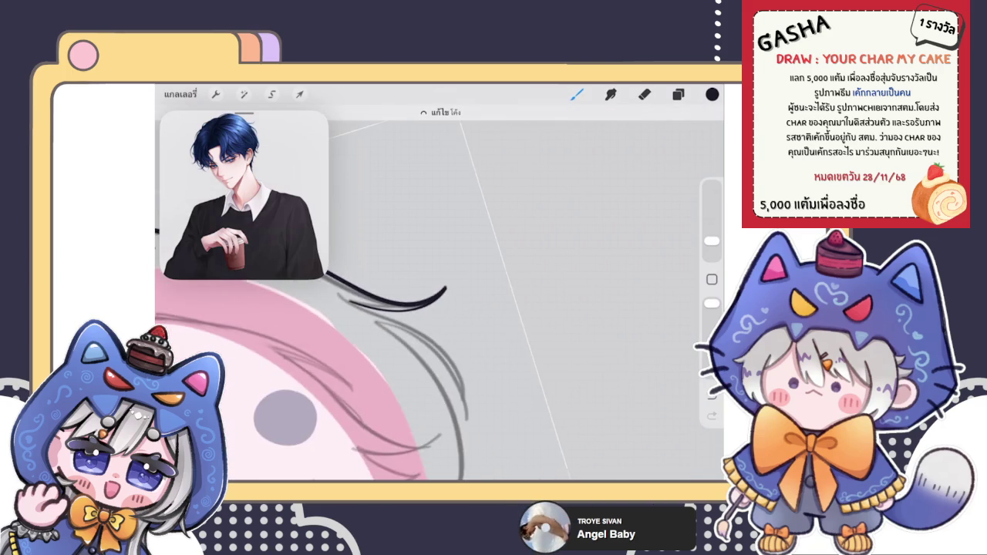
pyautogui.scroll(2, 386, 347)
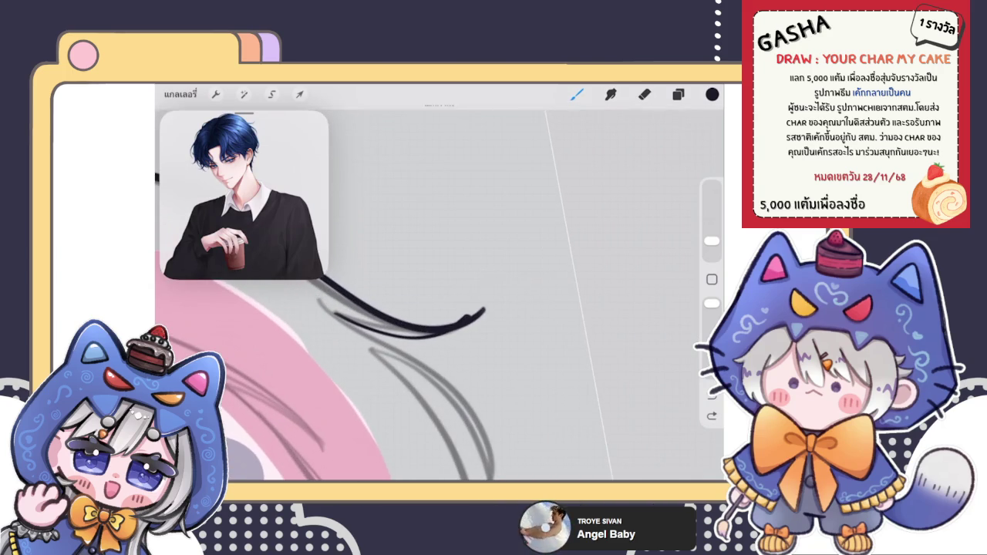
pyautogui.scroll(2, 432, 293)
pyautogui.click(644, 95)
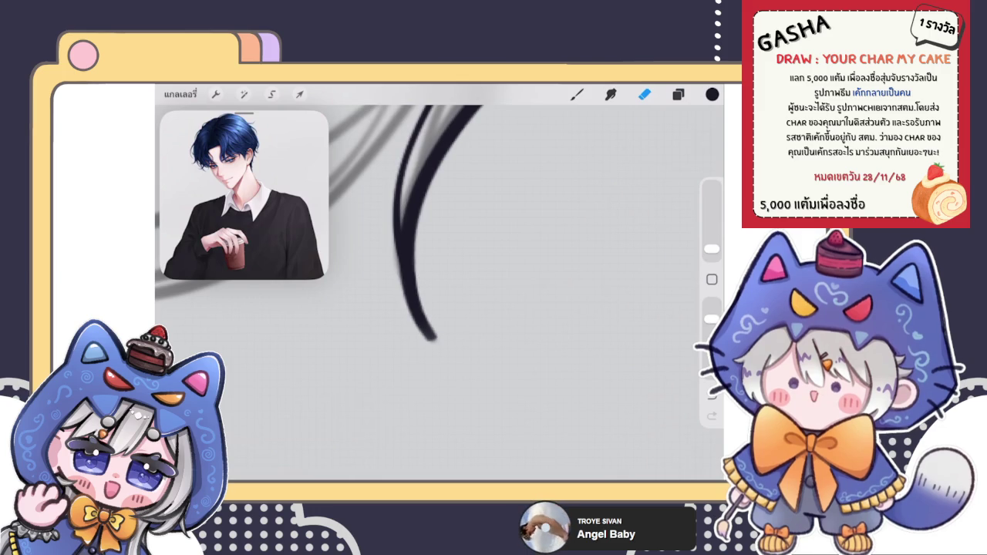
# - Erase part of the dark hair stroke to taper its lower end
pyautogui.press('b')
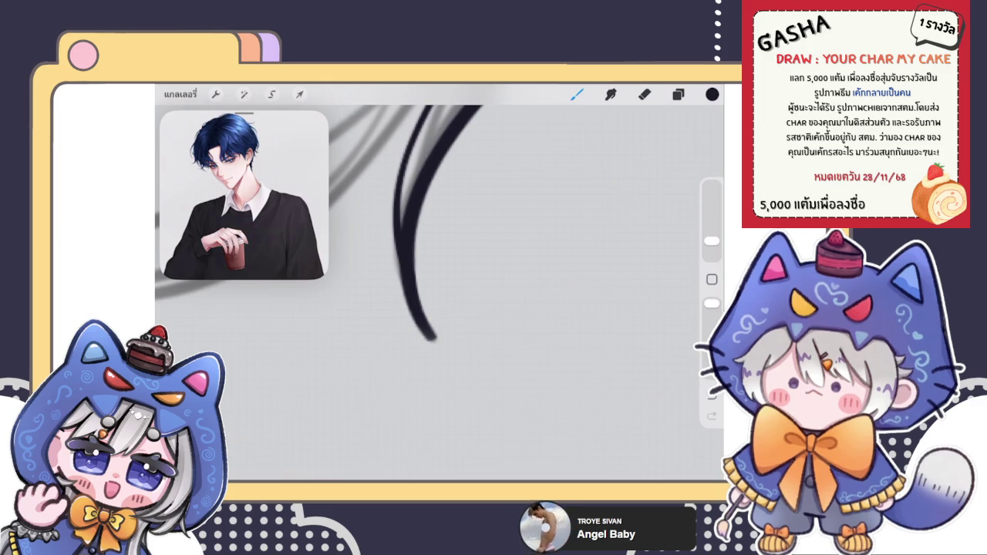
pyautogui.click(644, 94)
pyautogui.moveTo(427, 264)
pyautogui.mouseDown()
pyautogui.moveTo(411, 238)
pyautogui.moveTo(407, 314)
pyautogui.moveTo(405, 273)
pyautogui.mouseUp()
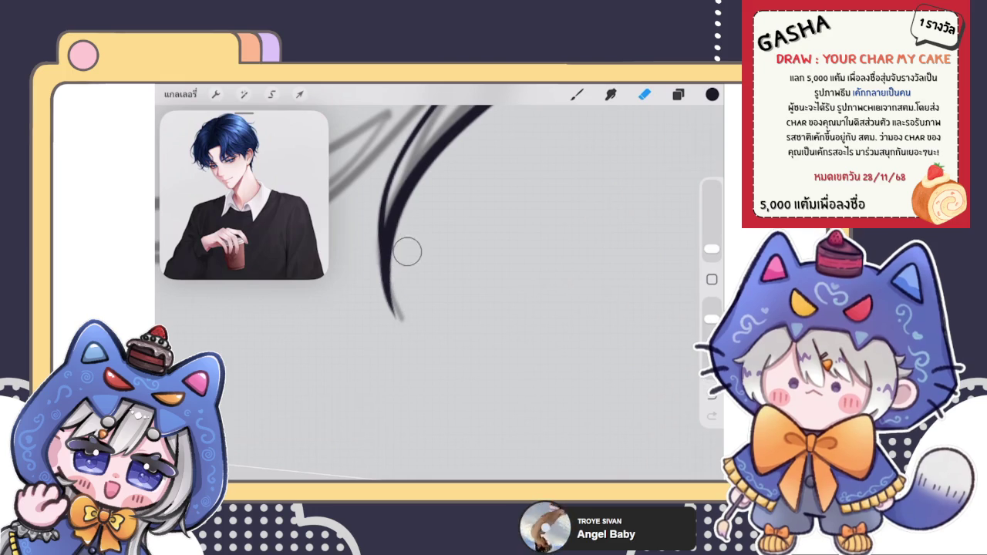
pyautogui.moveTo(416, 223); pyautogui.dragTo(407, 291)
pyautogui.scroll(5, 440, 293)
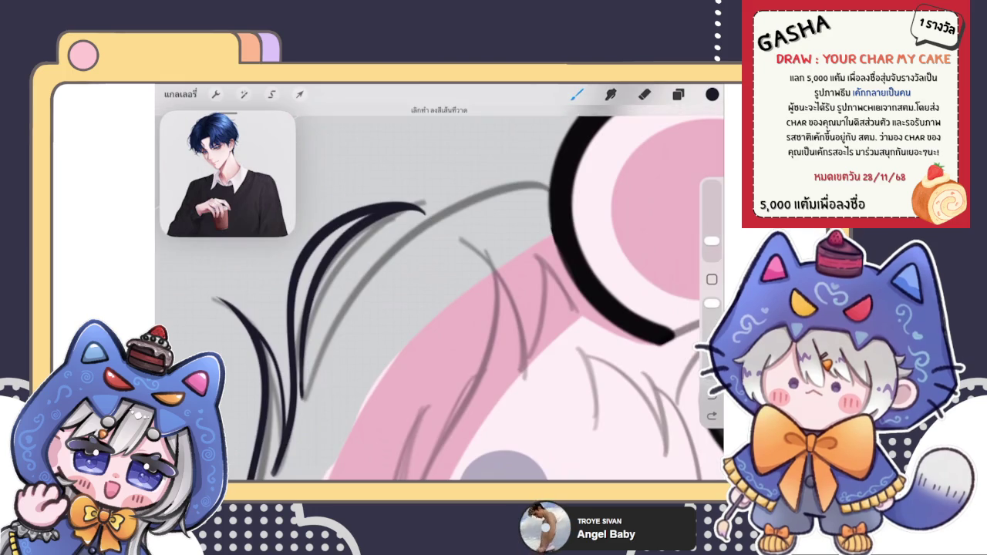
pyautogui.click(577, 94)
# - Draw a new left-side hair strand and fade its tip with a smaller eraser
pyautogui.moveTo(349, 330)
pyautogui.mouseDown()
pyautogui.moveTo(344, 373)
pyautogui.moveTo(341, 366)
pyautogui.mouseUp()
pyautogui.click(645, 94)
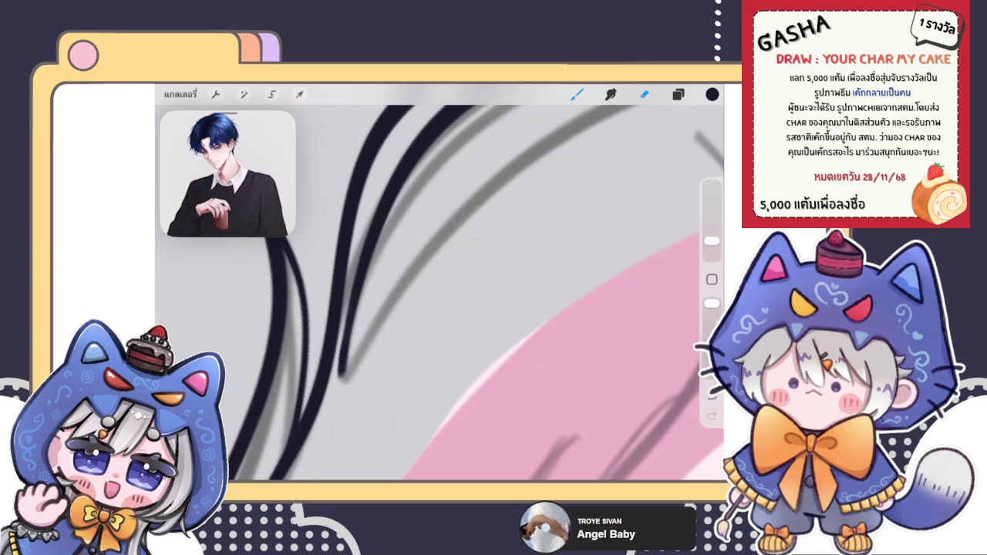
pyautogui.scroll(3, 432, 286)
pyautogui.moveTo(712, 250); pyautogui.dragTo(711, 253)
pyautogui.scroll(-2, 463, 309)
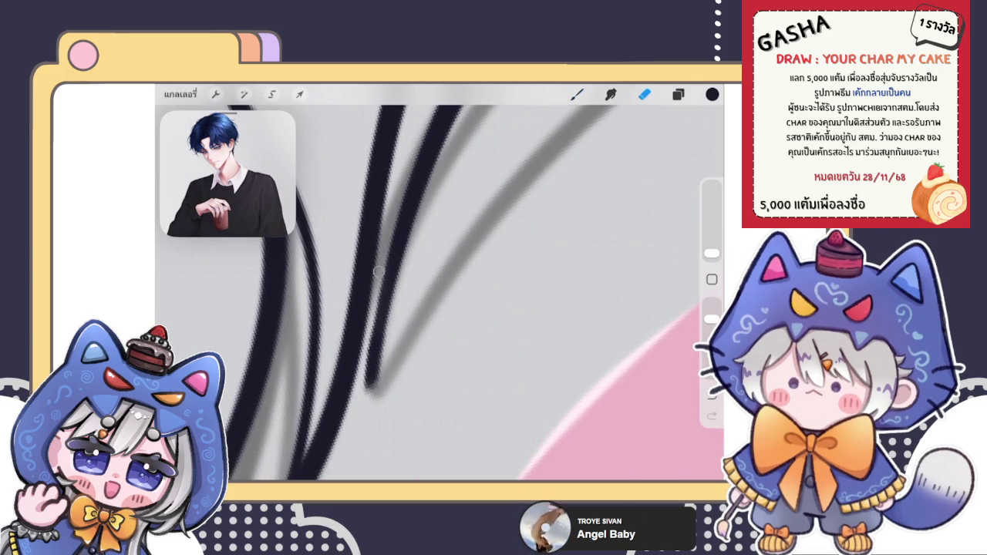
pyautogui.moveTo(381, 266); pyautogui.dragTo(369, 391)
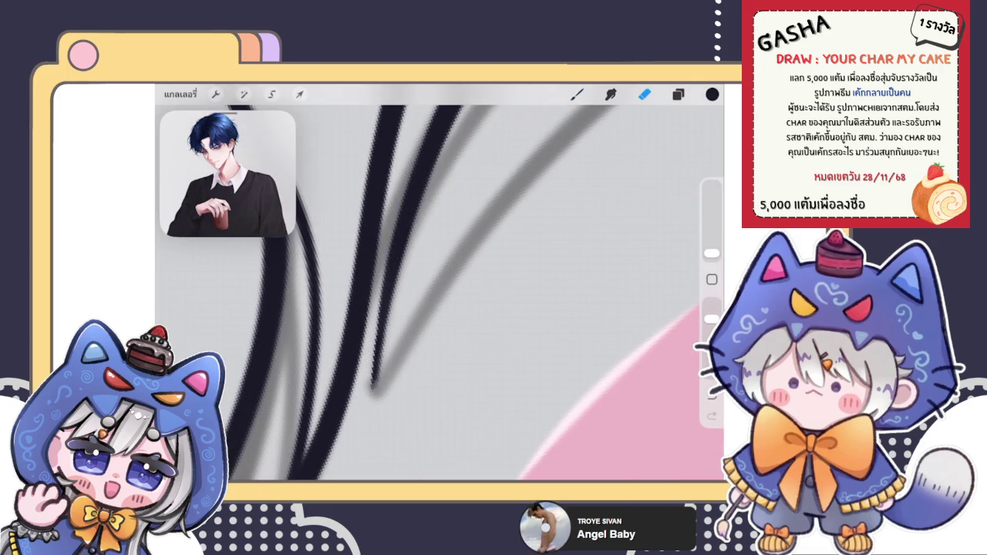
pyautogui.scroll(-3, 432, 294)
pyautogui.scroll(3, 463, 308)
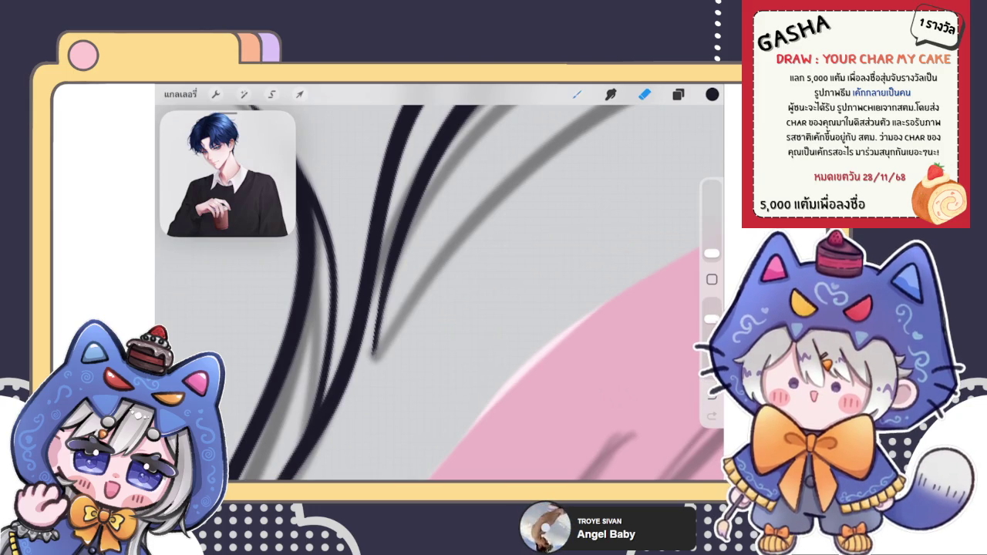
# - Try out and undo several draft hair strands on the left of the head
pyautogui.press('b')
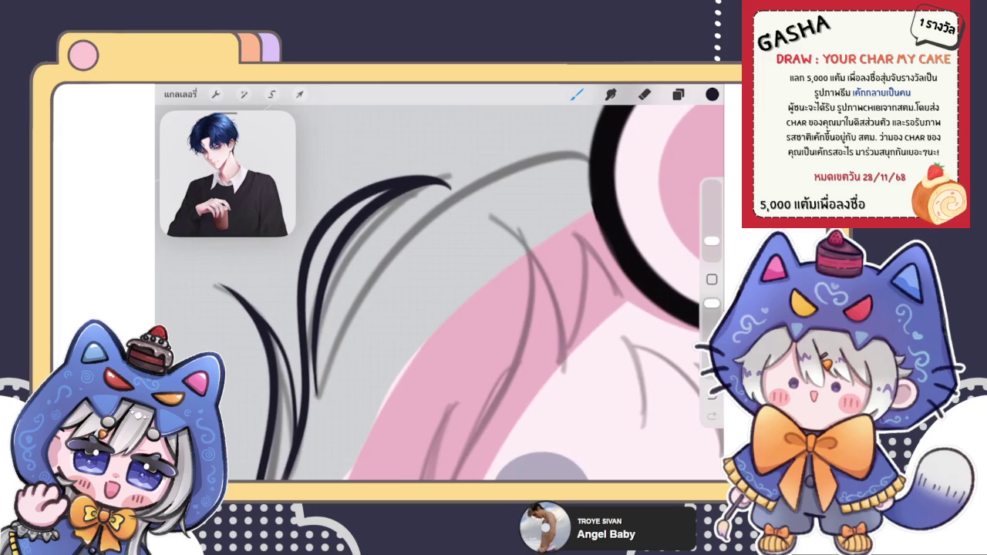
pyautogui.hotkey('ctrl', 'z')
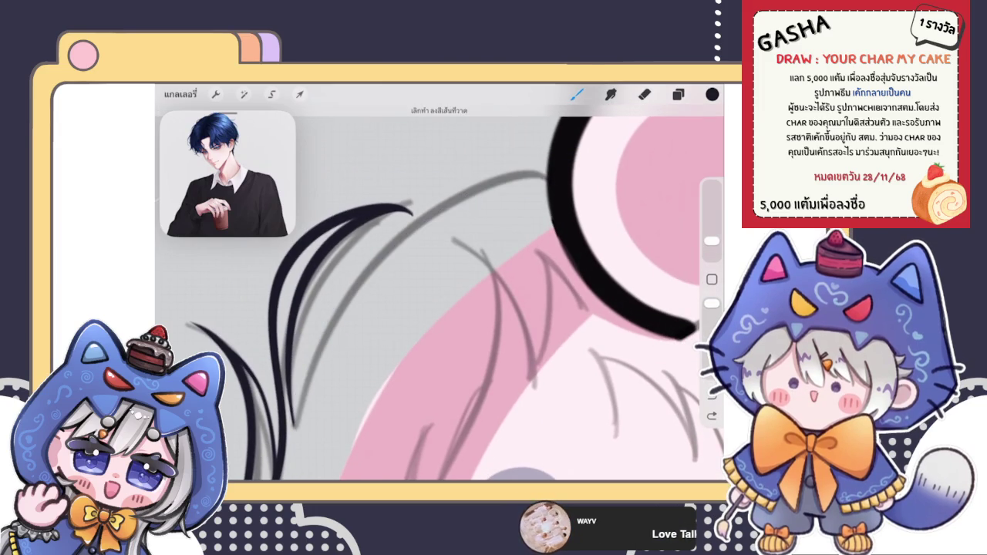
pyautogui.hotkey('ctrl', 'shift', 'z')
pyautogui.hotkey('ctrl', 'z')
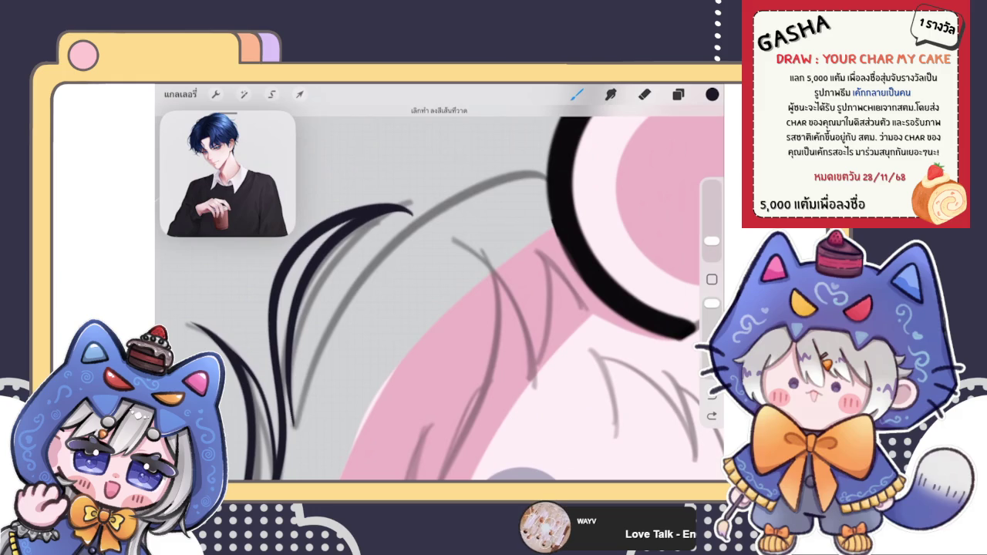
pyautogui.hotkey('ctrl', 'shift', 'z')
pyautogui.hotkey('ctrl', 'z')
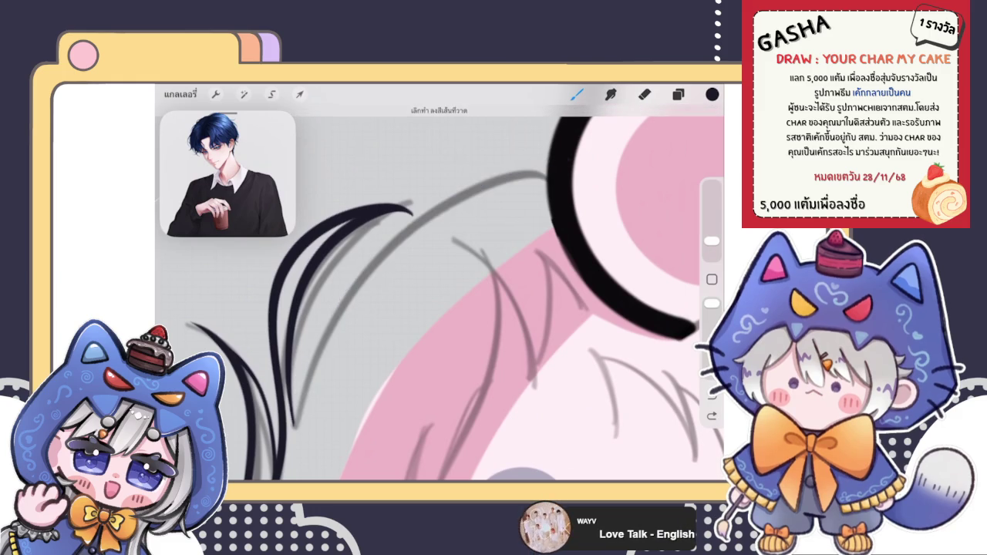
pyautogui.moveTo(294, 423); pyautogui.dragTo(378, 264)
pyautogui.hotkey('ctrl', 'z')
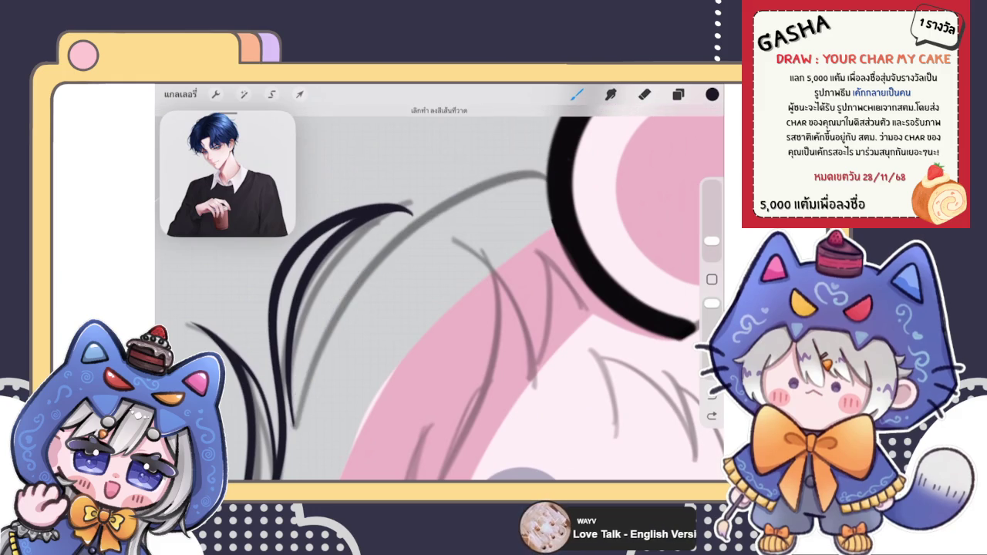
# - Ink the long curved hair strand reaching up to the ear
pyautogui.moveTo(294, 424); pyautogui.dragTo(515, 176)
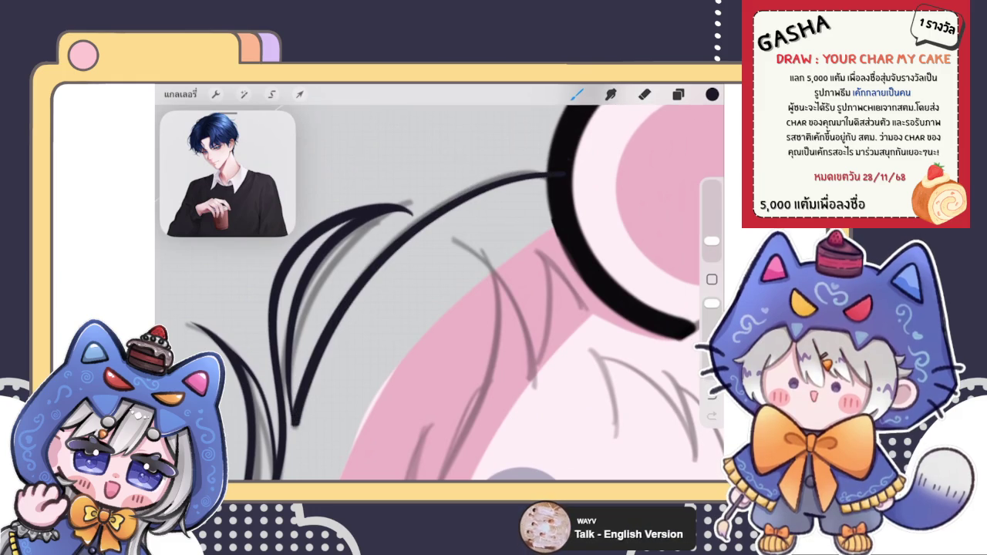
pyautogui.hotkey('ctrl', 'z')
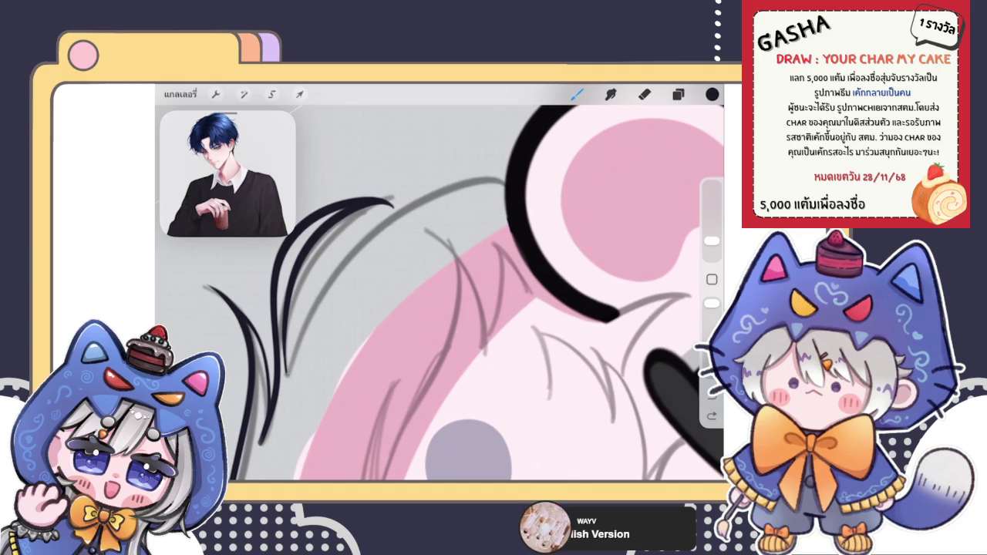
pyautogui.moveTo(284, 378); pyautogui.dragTo(522, 172)
pyautogui.hotkey('ctrl', 'z')
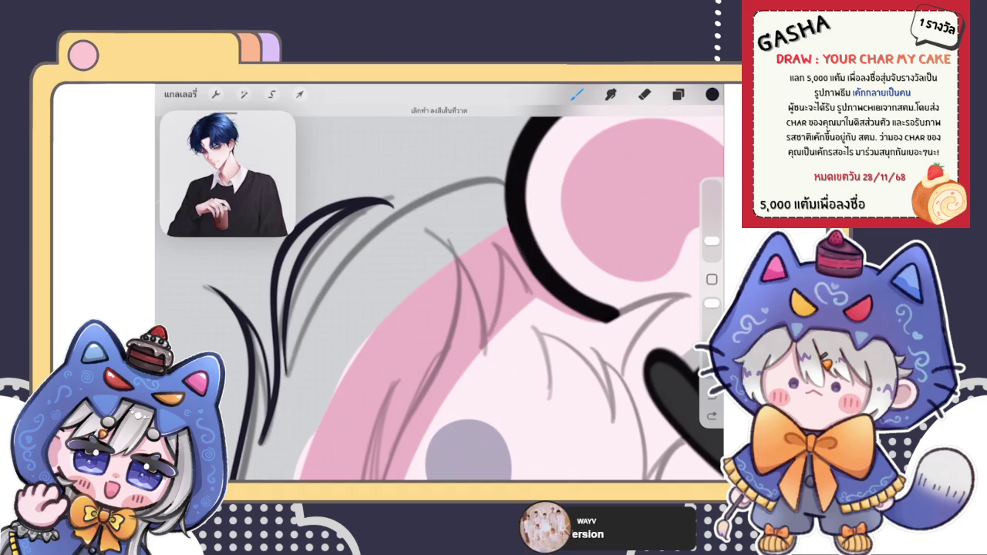
pyautogui.moveTo(287, 369); pyautogui.dragTo(506, 182)
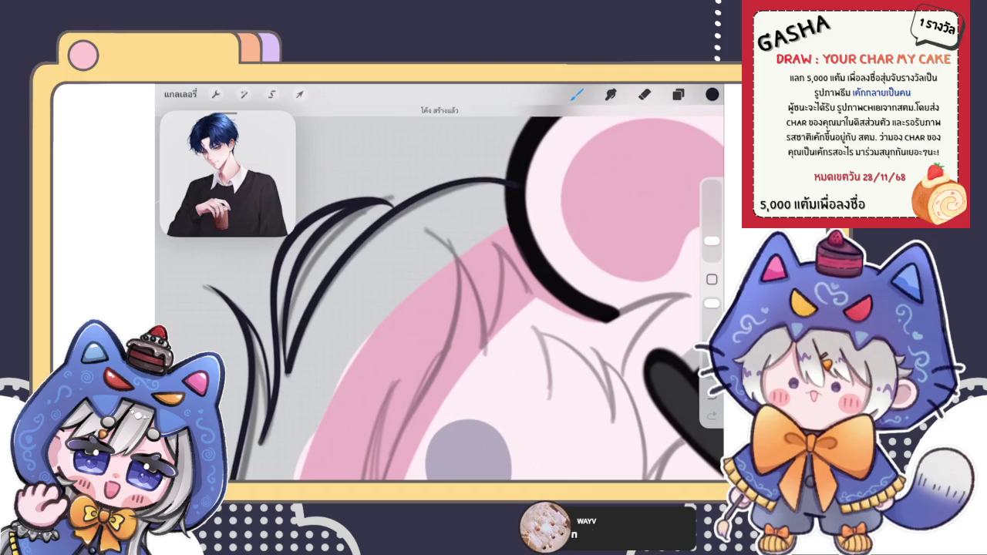
pyautogui.moveTo(287, 369); pyautogui.dragTo(534, 186)
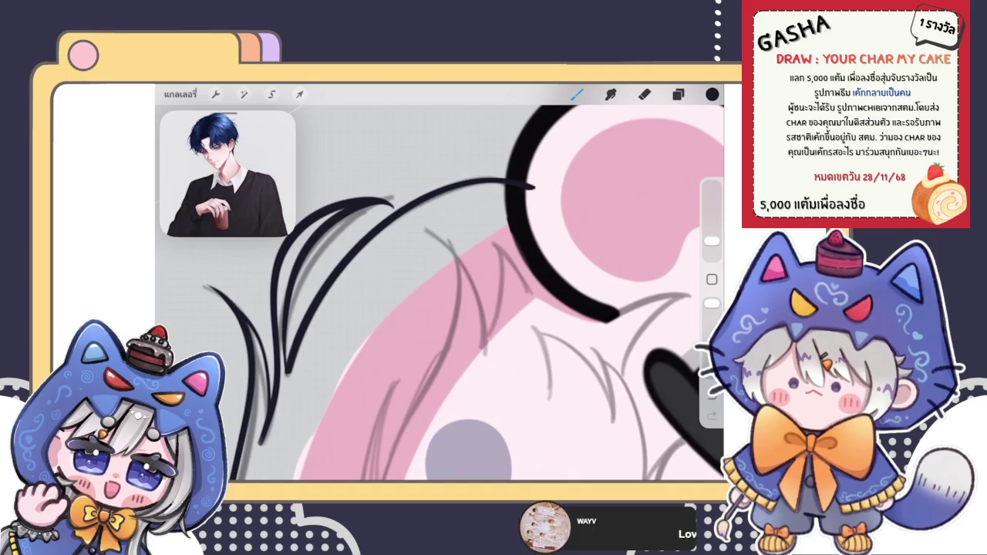
# - Erase the strand's tip where it overshoots the ear outline
pyautogui.click(645, 94)
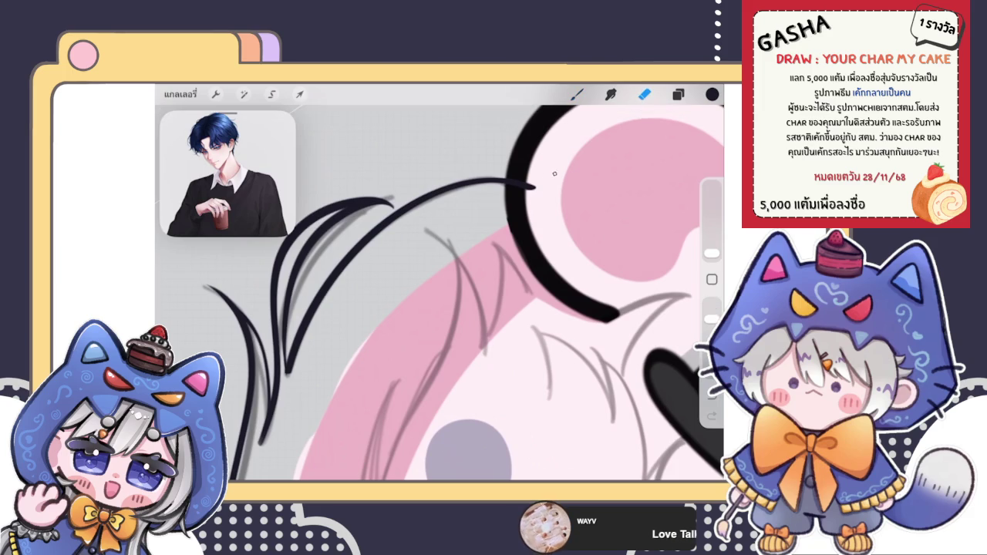
pyautogui.moveTo(547, 195); pyautogui.dragTo(521, 183)
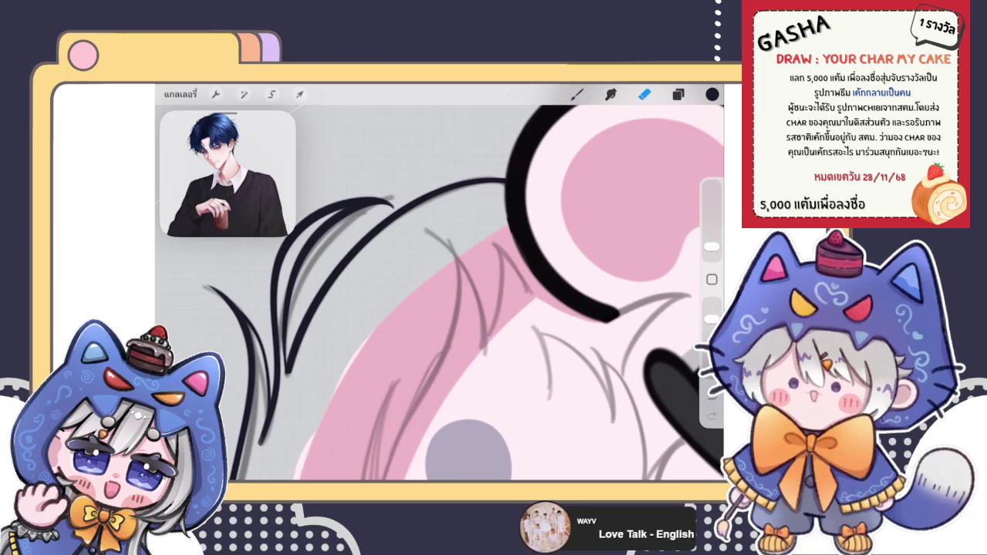
pyautogui.scroll(5, 440, 293)
pyautogui.click(577, 95)
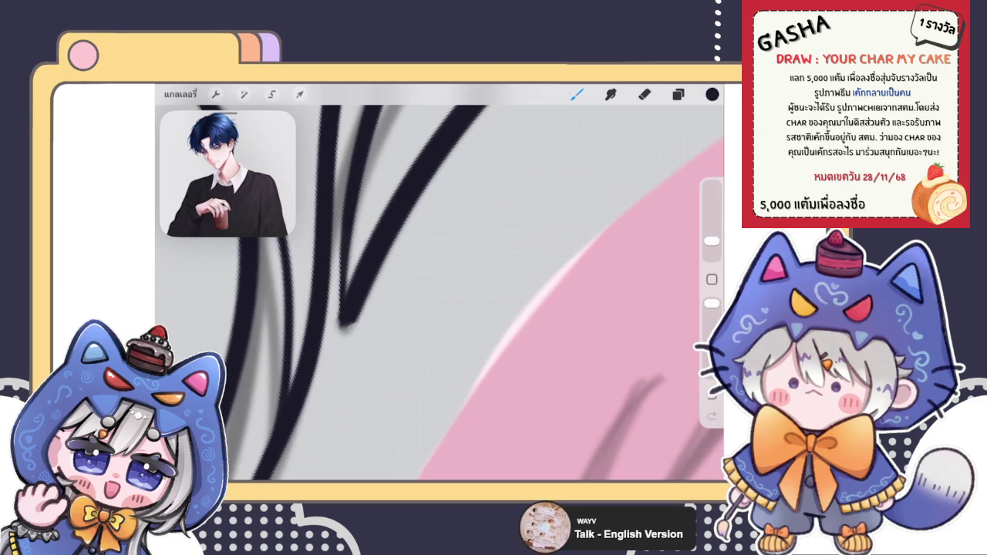
pyautogui.click(645, 94)
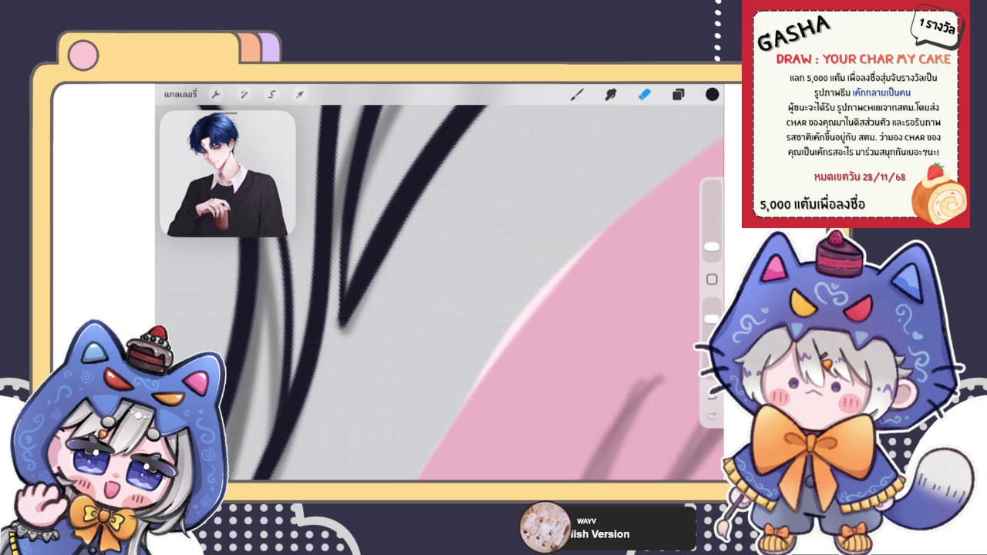
pyautogui.scroll(-5, 425, 270)
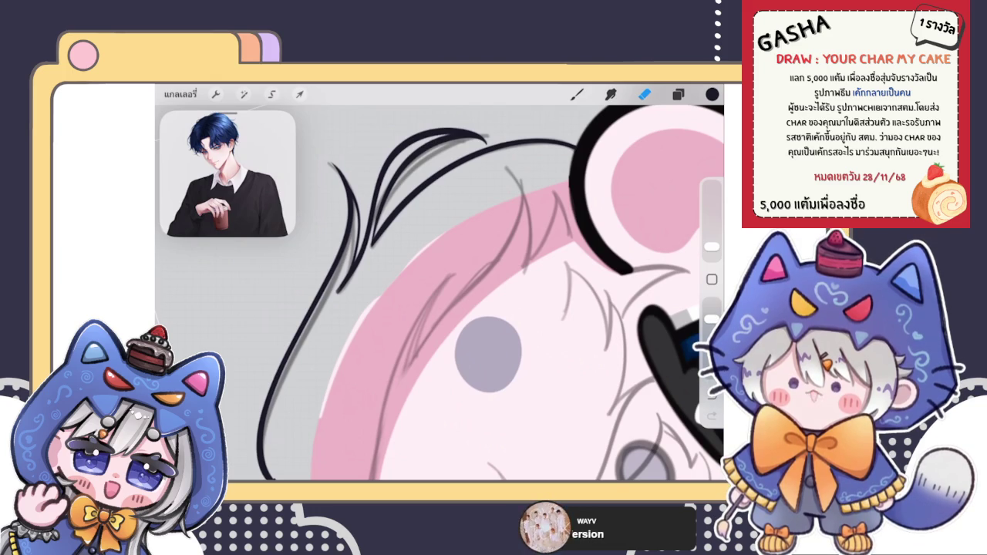
# - Refine the left-side hair lineart with brush and eraser, then check the layers
pyautogui.press('b')
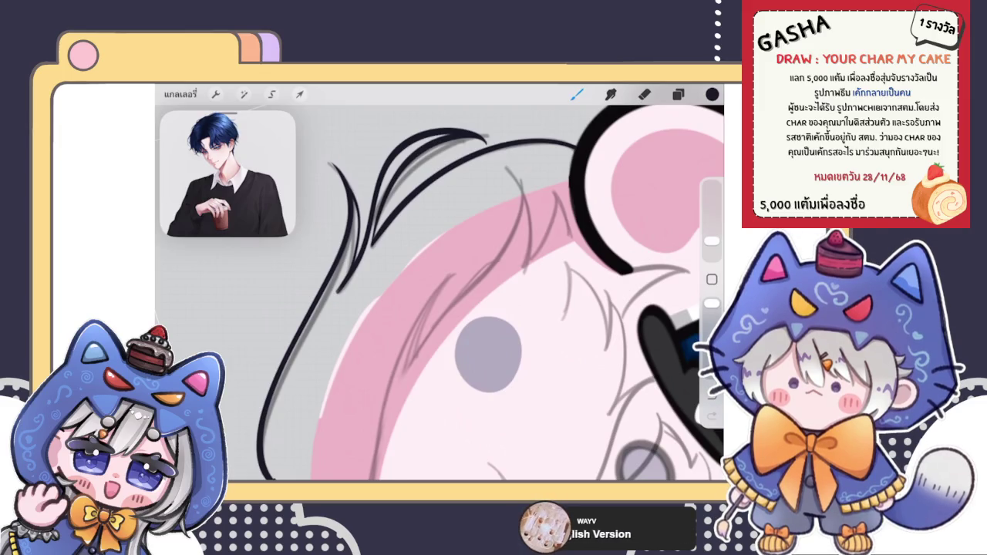
pyautogui.press('e')
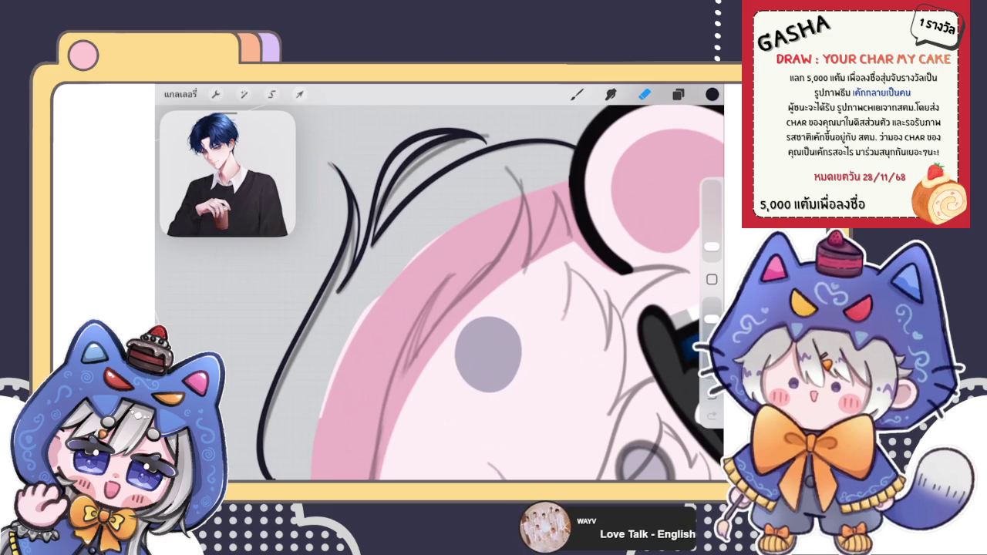
pyautogui.click(678, 94)
# - Zoom in on the ear and undo the stroke tip overlapping the ear ring
pyautogui.scroll(-3, 440, 294)
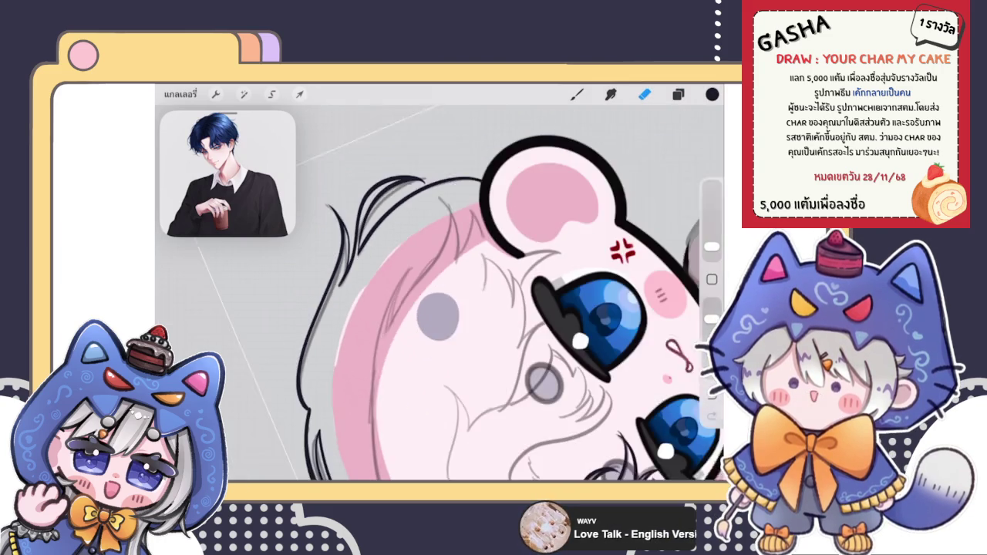
pyautogui.scroll(-2, 440, 294)
pyautogui.scroll(2, 440, 293)
pyautogui.scroll(2, 439, 293)
pyautogui.scroll(2, 440, 294)
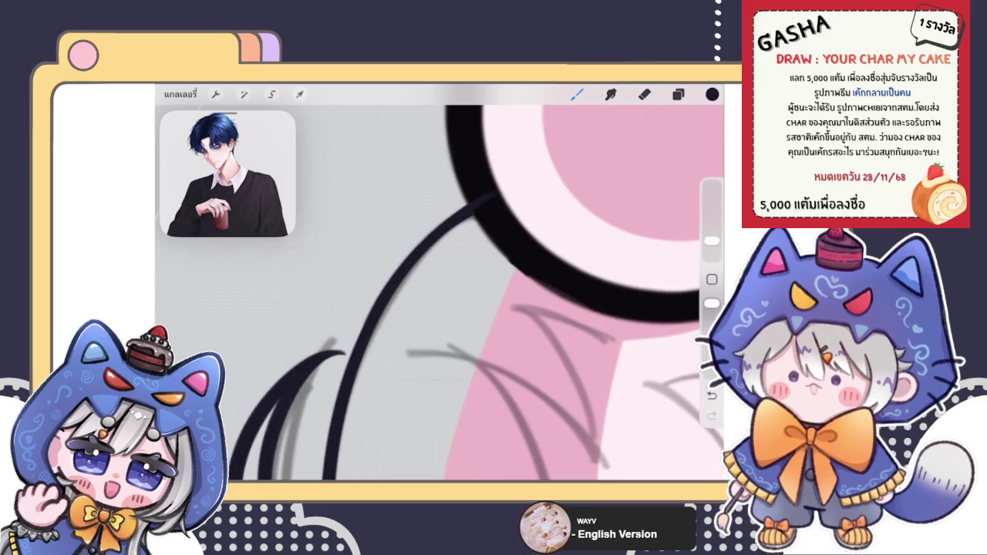
pyautogui.hotkey('ctrl', 'z')
pyautogui.scroll(2, 475, 287)
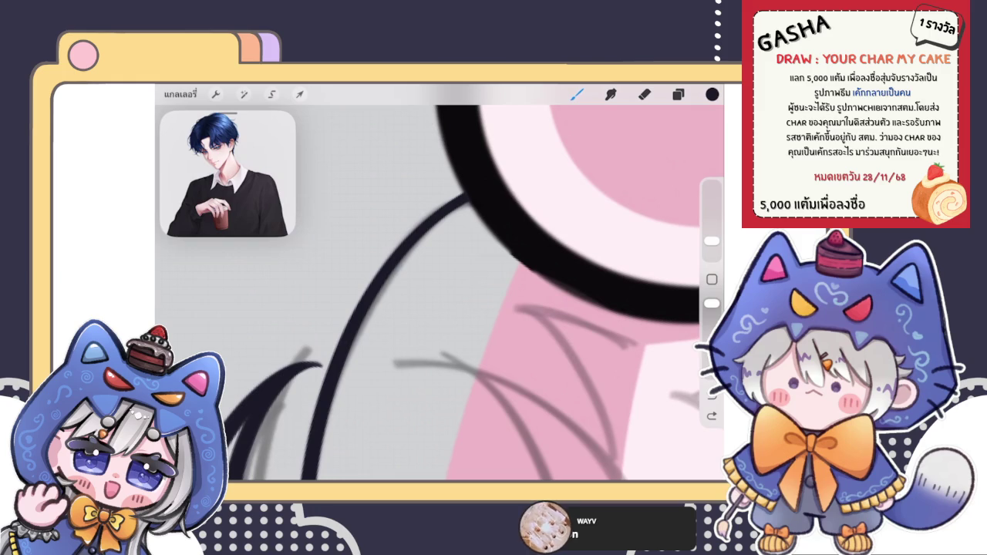
# - Redraw the curved hair line thicker so it meets the black ear outline
pyautogui.moveTo(359, 308); pyautogui.dragTo(476, 188)
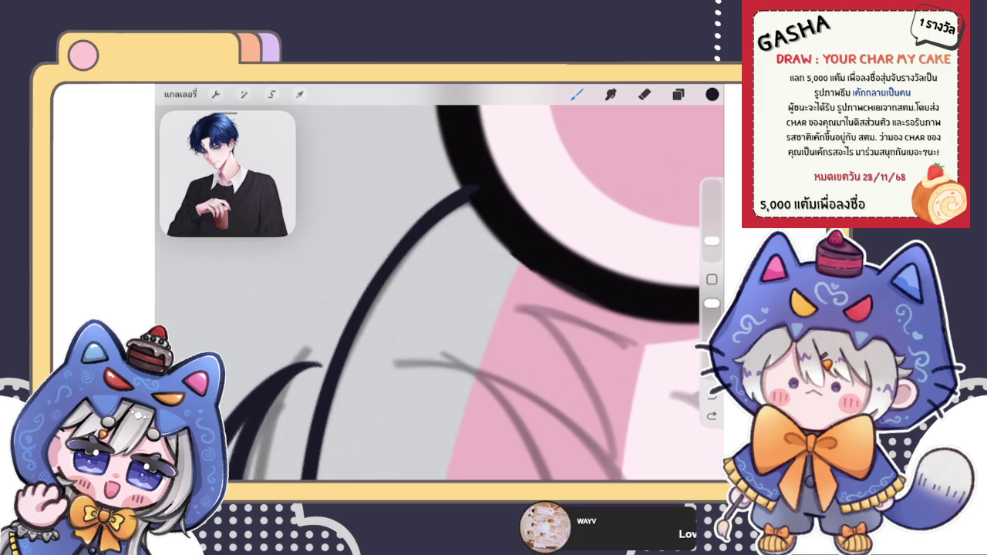
pyautogui.click(381, 194)
pyautogui.hotkey('ctrl', 'z')
pyautogui.hotkey('ctrl', 'z')
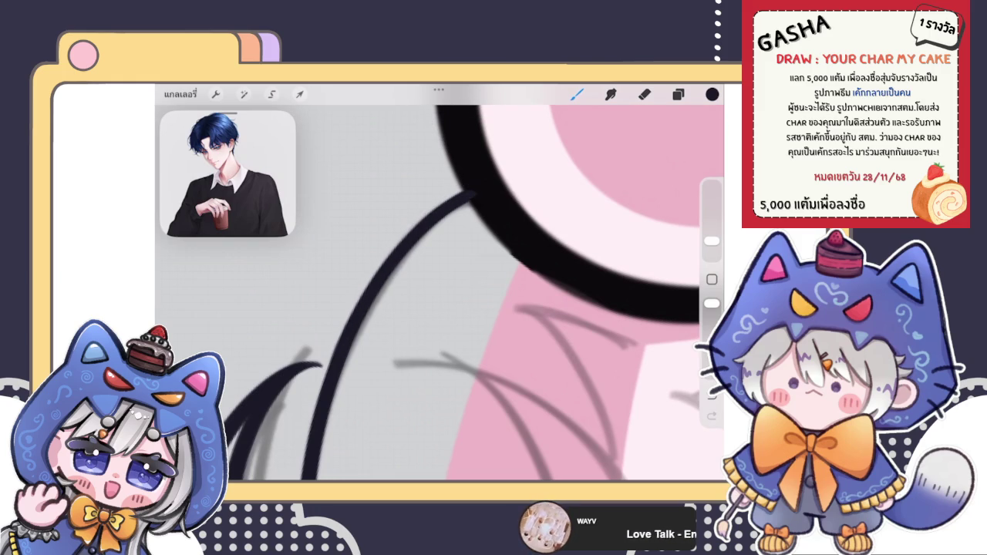
pyautogui.moveTo(348, 333); pyautogui.dragTo(474, 190)
pyautogui.moveTo(479, 308); pyautogui.dragTo(456, 308)
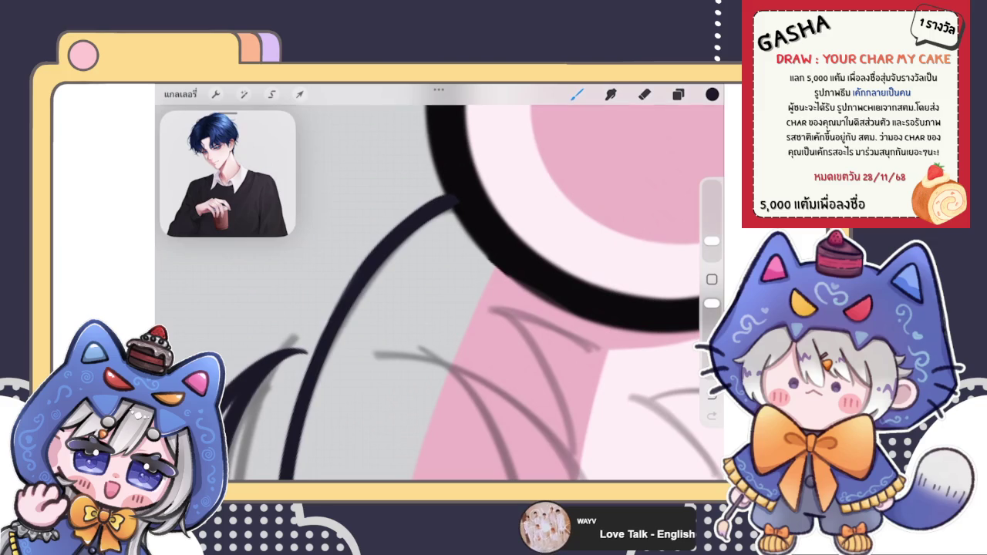
pyautogui.moveTo(333, 313); pyautogui.dragTo(463, 193)
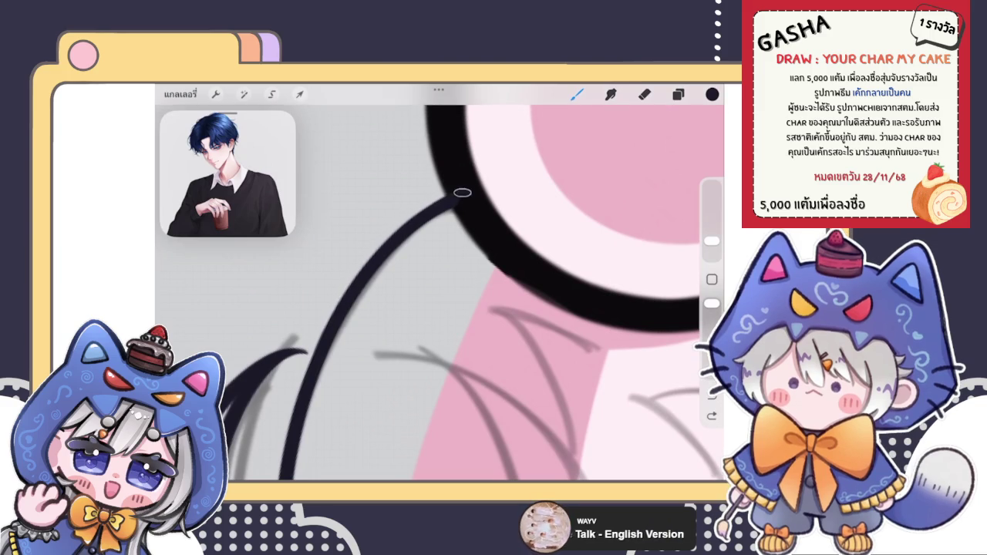
pyautogui.scroll(-2, 440, 293)
pyautogui.scroll(-5, 440, 293)
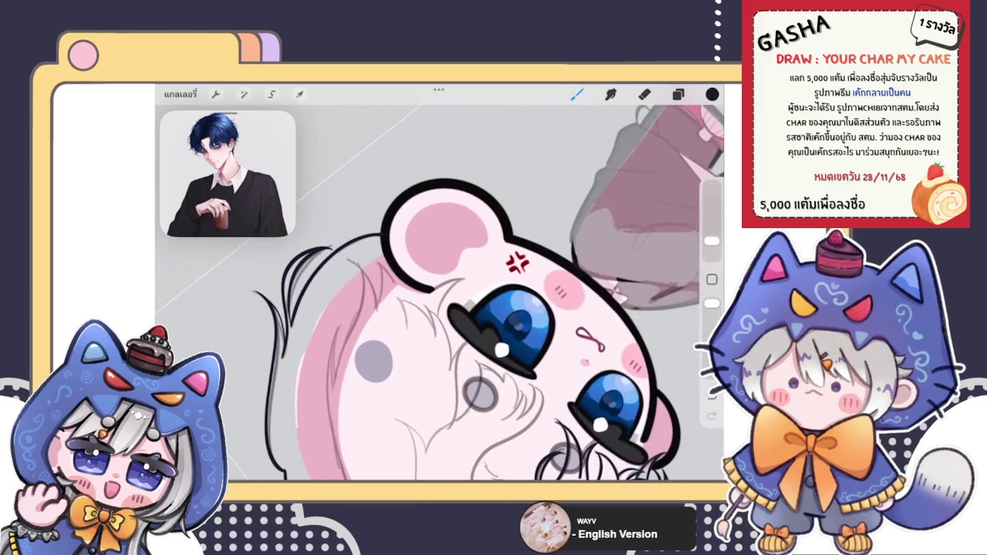
pyautogui.scroll(-2, 331, 301)
pyautogui.scroll(-2, 332, 301)
pyautogui.scroll(-2, 331, 301)
pyautogui.scroll(-1, 332, 300)
pyautogui.scroll(-2, 347, 301)
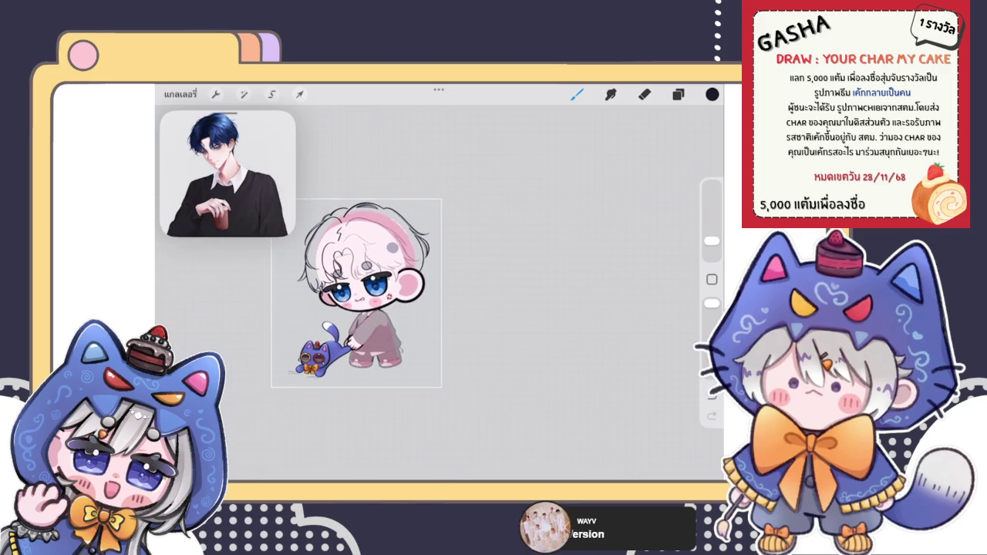
pyautogui.scroll(3, 385, 293)
pyautogui.scroll(2, 432, 308)
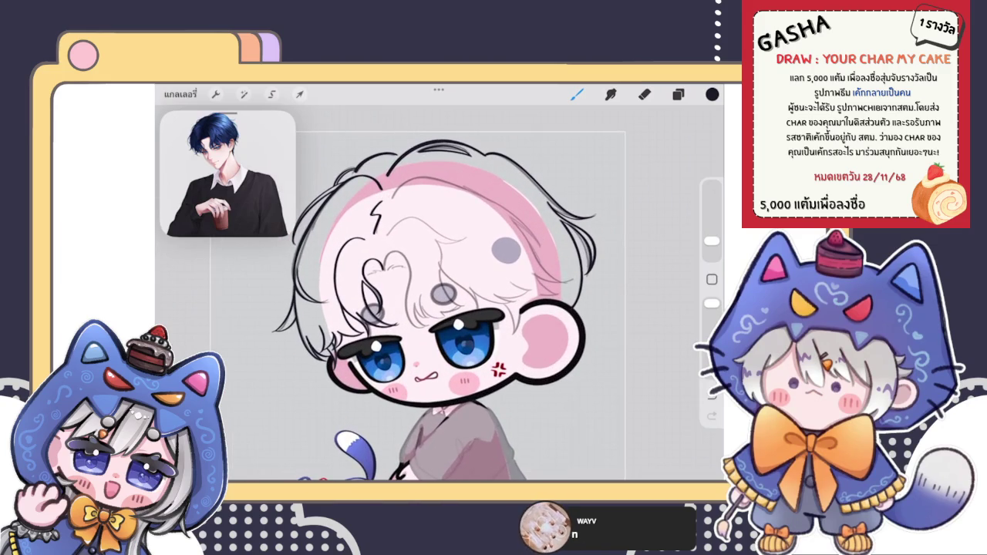